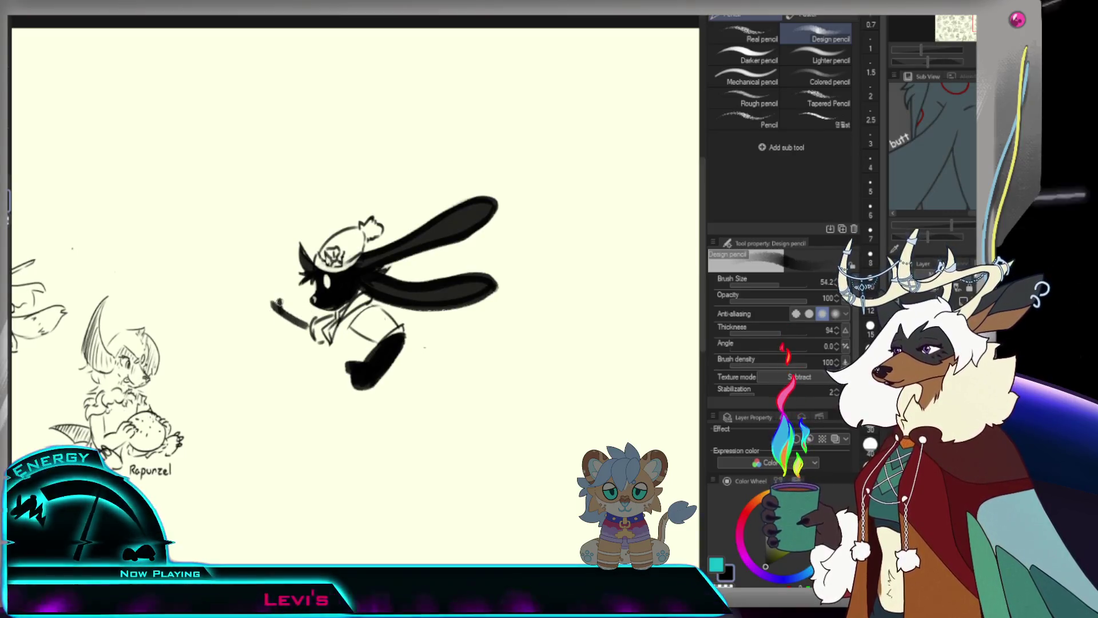
Thicken the rabbit's cane with a bold black stroke, then reduce the brush to a medium size.
mouse_move(271, 310)
mouse_down()
mouse_move(256, 302)
mouse_move(276, 301)
mouse_move(315, 340)
mouse_up()
key(ctrl+z)
key(ctrl+z)
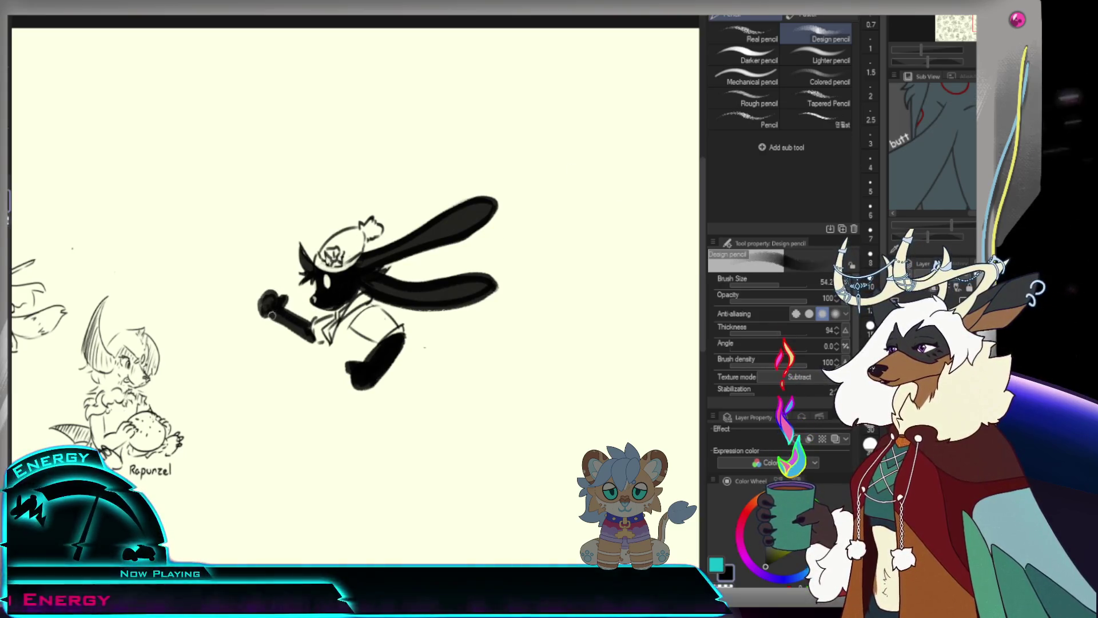
drag(266, 310, 315, 342)
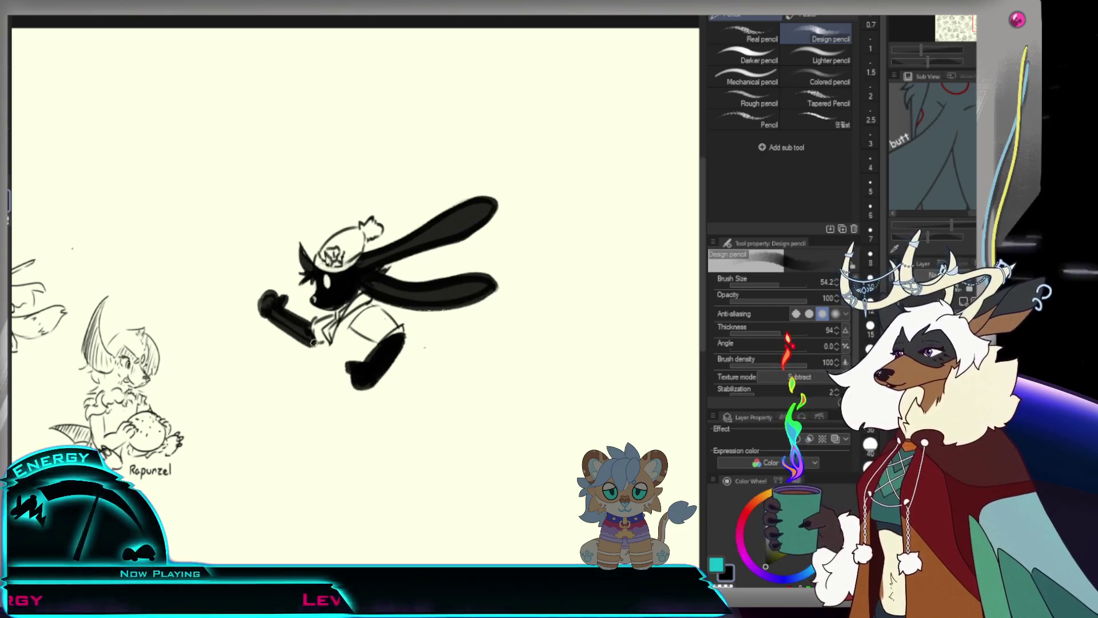
click(779, 284)
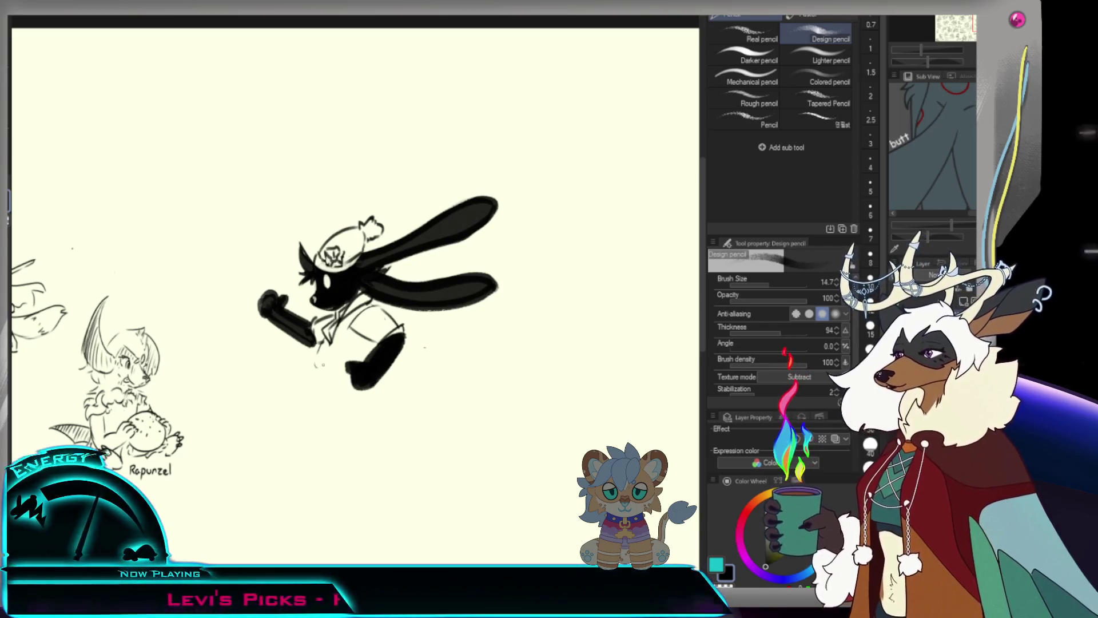
drag(789, 292, 721, 277)
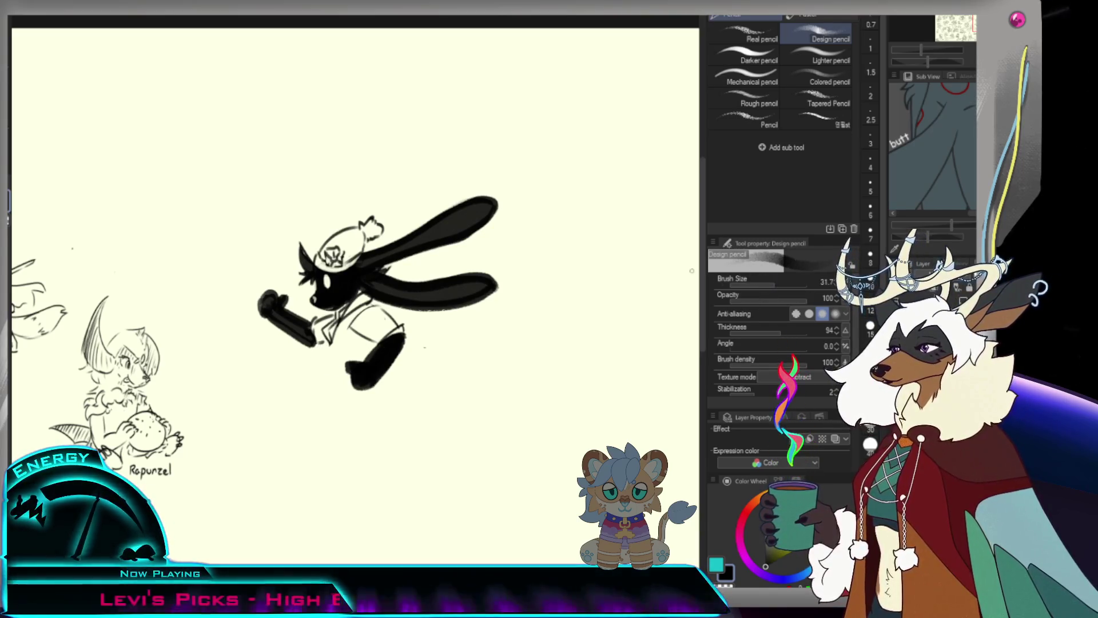
Sketch a curved leg line and a short diagonal stroke beneath the rabbit's body.
drag(319, 359, 378, 341)
drag(313, 363, 269, 383)
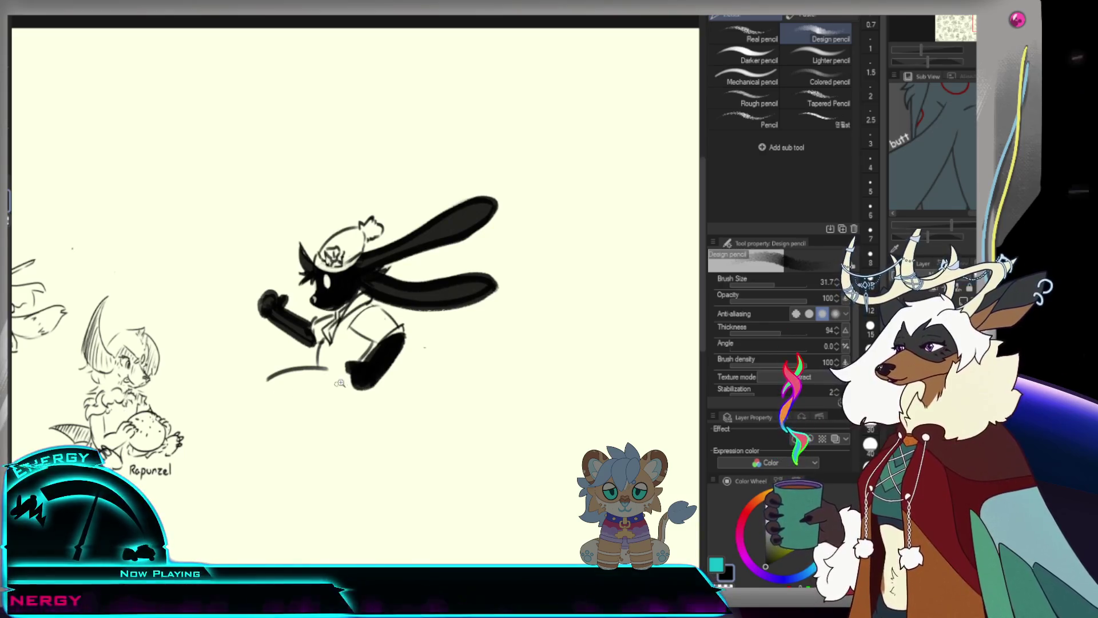
scroll(336, 384, down, 2)
scroll(319, 337, up, 4)
Sketch the rabbit's first leg with thigh, back line and bent knee, redoing strokes as needed.
key(ctrl+z)
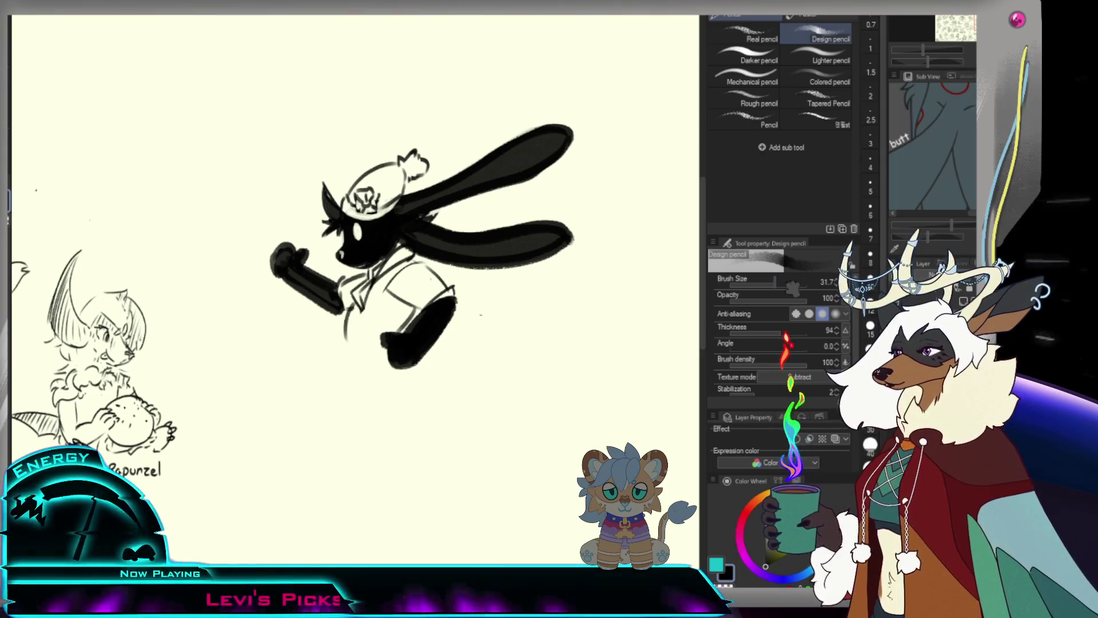
mouse_move(367, 342)
mouse_down()
mouse_move(281, 350)
mouse_move(316, 412)
mouse_up()
key(ctrl+z)
key(ctrl+z)
key(ctrl+z)
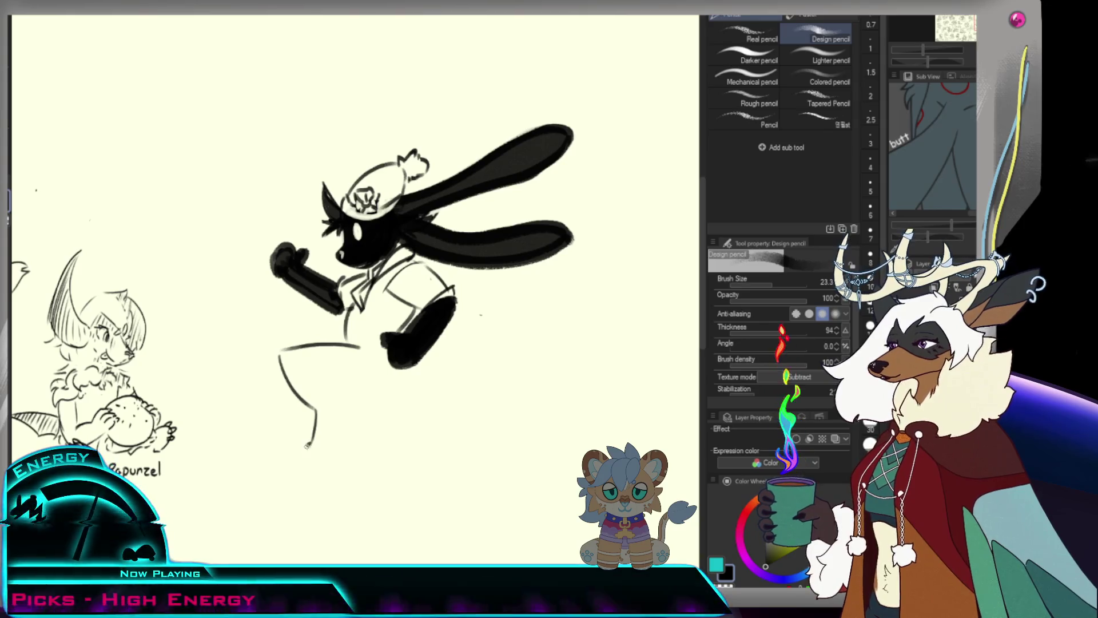
drag(322, 463, 324, 413)
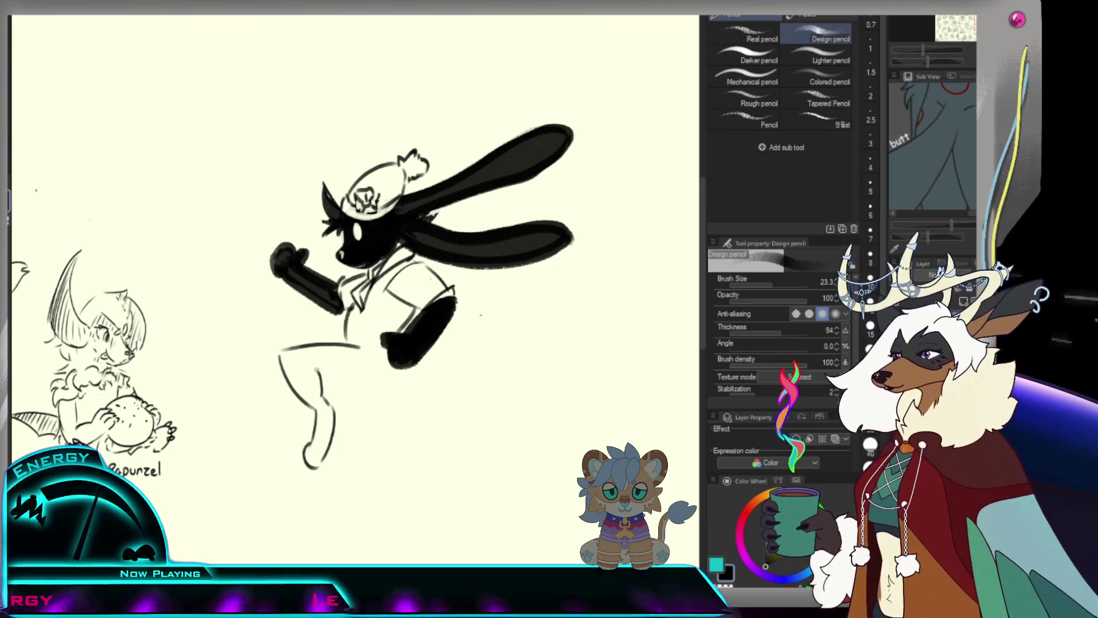
drag(329, 384, 387, 368)
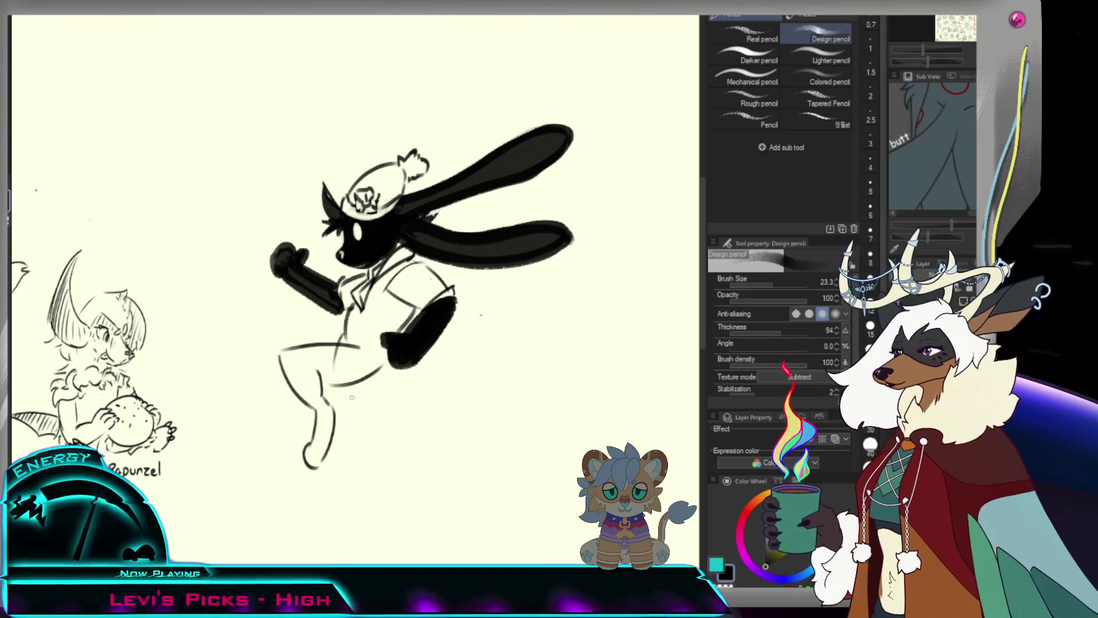
key(ctrl+z)
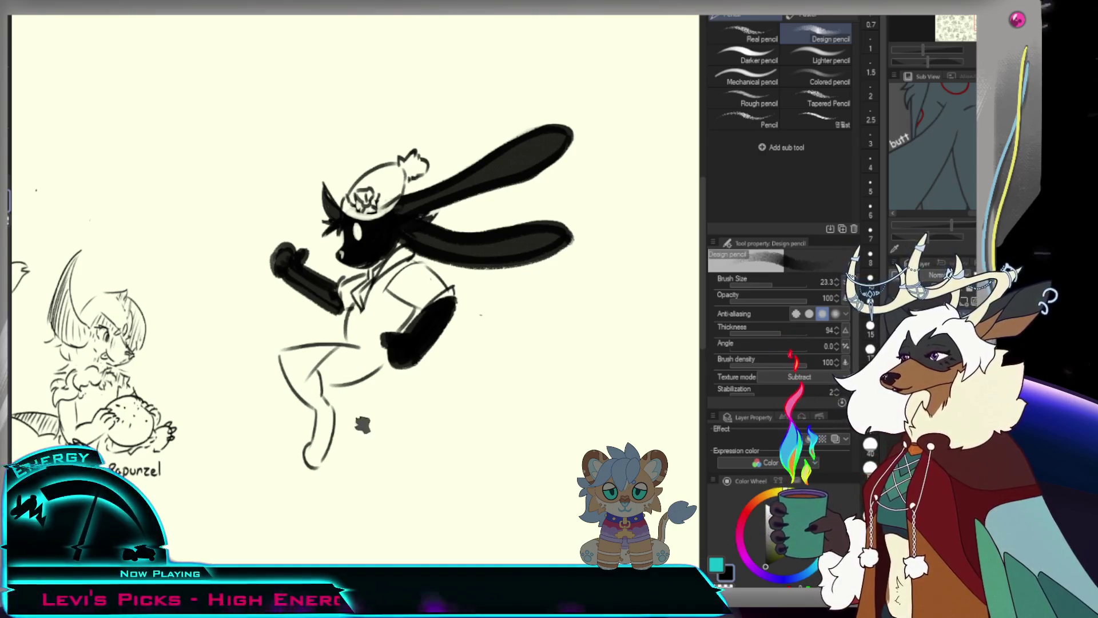
drag(325, 404, 363, 417)
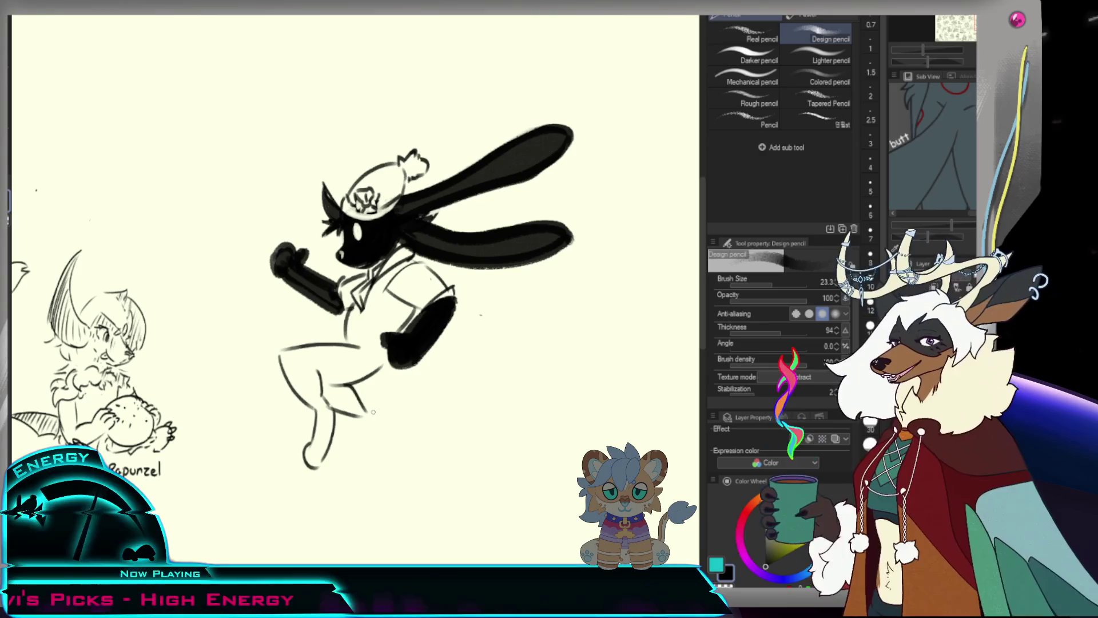
Draw the second leg down to its foot and check it against the page.
drag(351, 388, 410, 455)
drag(369, 407, 412, 456)
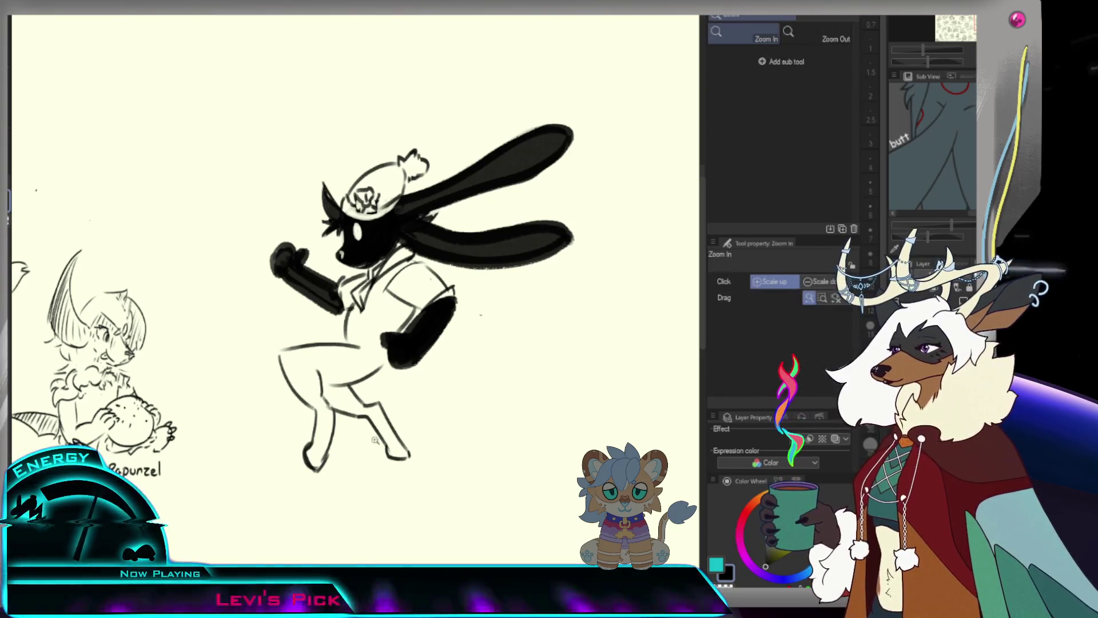
key(ctrl+minus)
key(ctrl+plus)
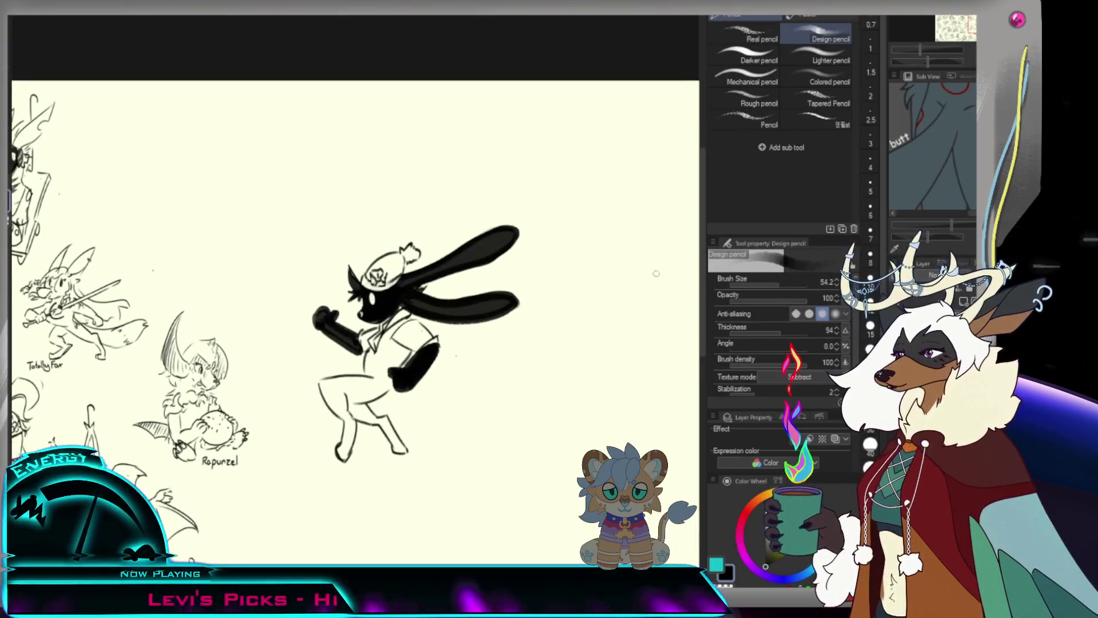
Fill the rabbit's thigh black, carve a light line across it and ink its top edge.
mouse_move(323, 381)
mouse_down()
mouse_move(363, 380)
mouse_move(329, 397)
mouse_move(343, 390)
mouse_move(333, 395)
mouse_move(343, 452)
mouse_move(347, 443)
mouse_up()
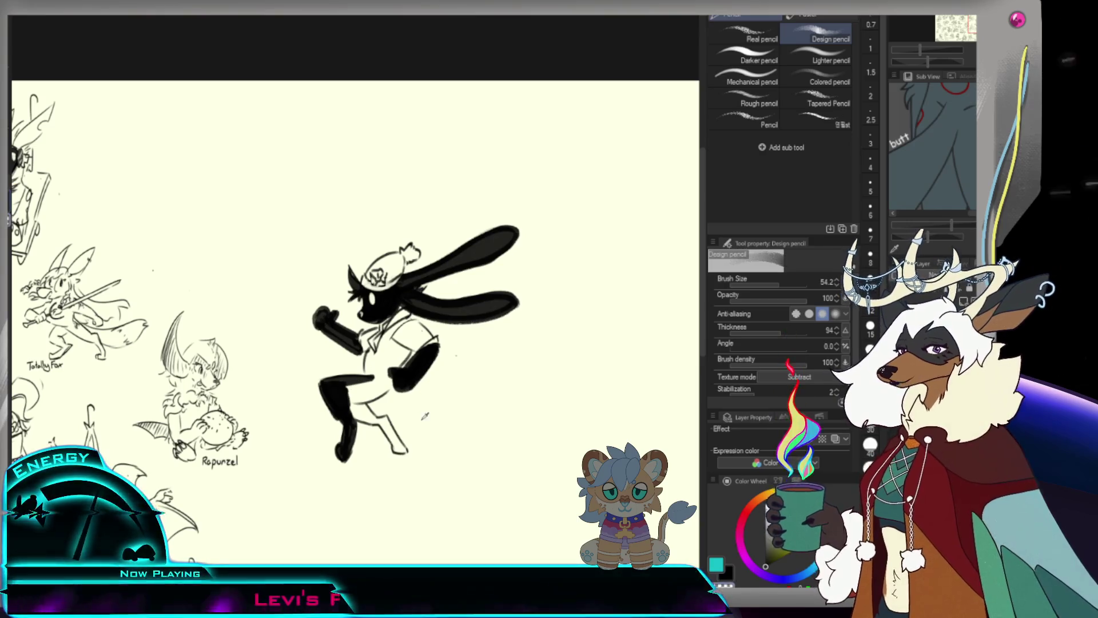
mouse_move(320, 379)
mouse_down()
mouse_move(378, 378)
mouse_move(346, 418)
mouse_up()
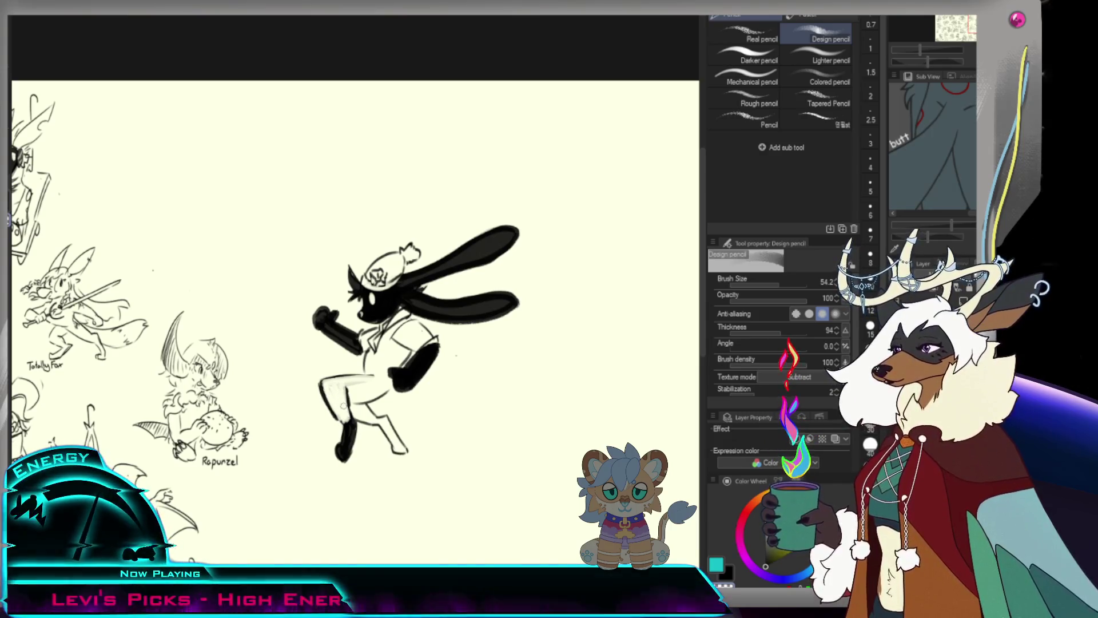
key(bracketleft)
key(bracketleft)
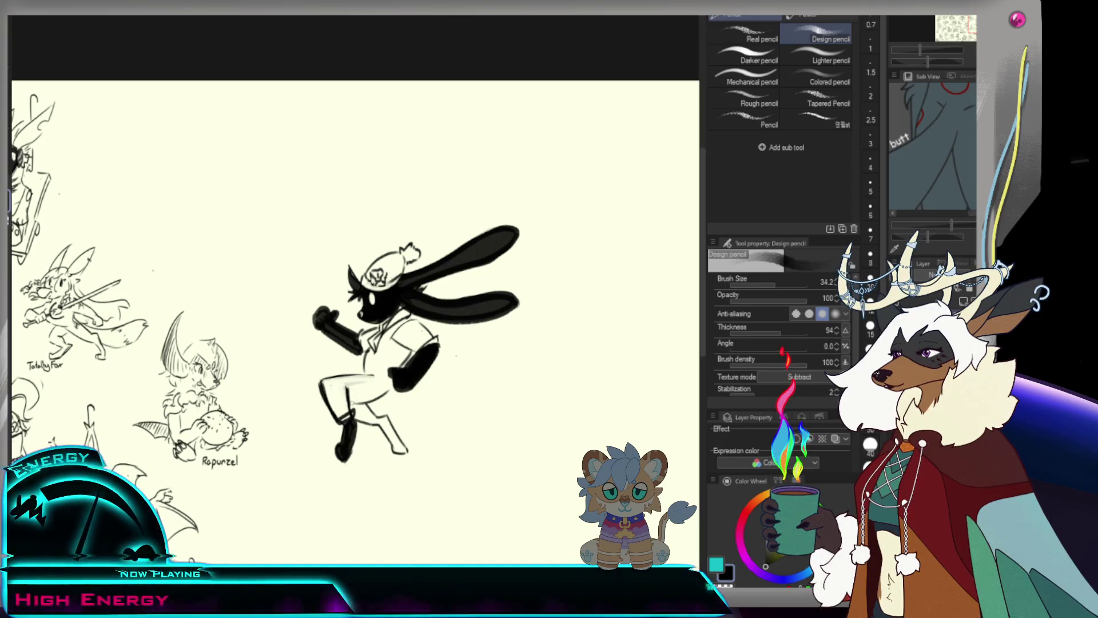
drag(323, 379, 376, 379)
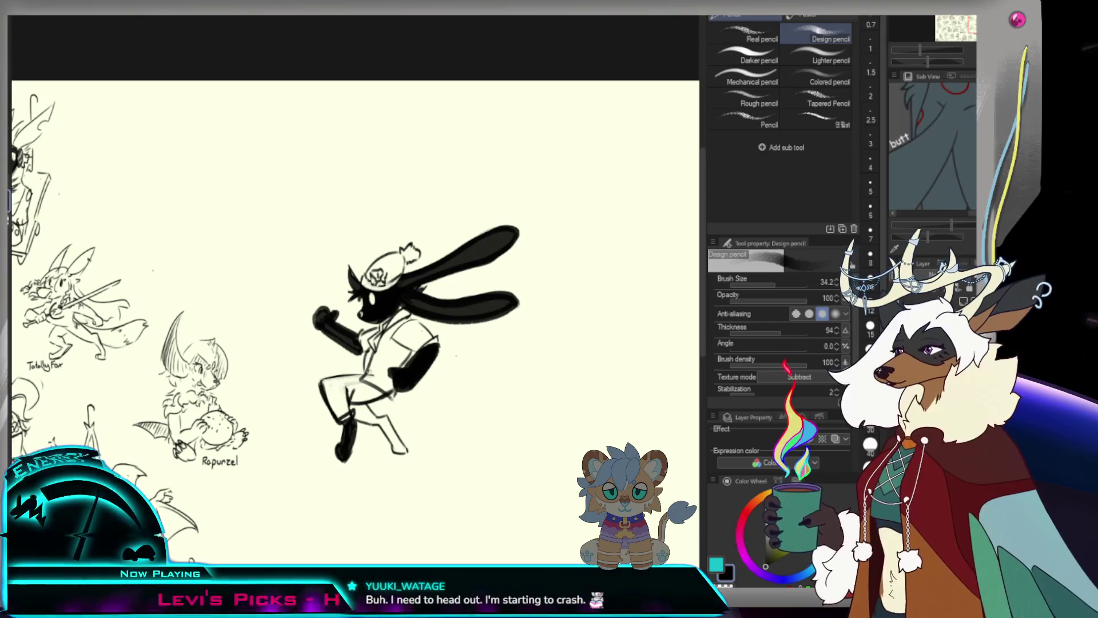
Reshape the knee outline and fill the boot solid black, then shrink the brush.
drag(364, 417, 404, 451)
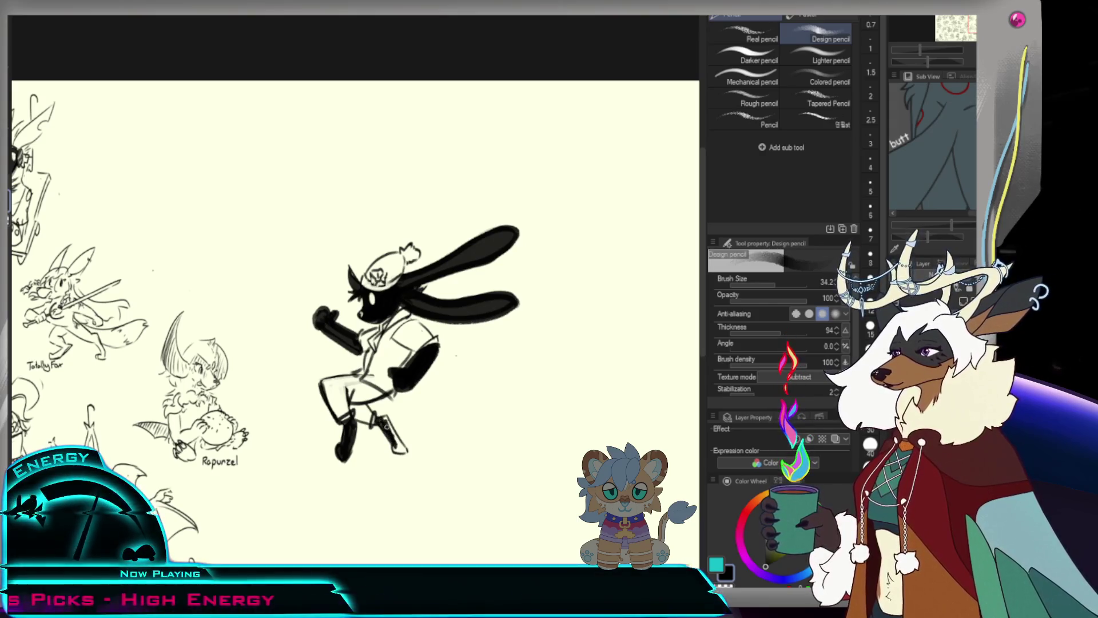
drag(390, 419, 406, 450)
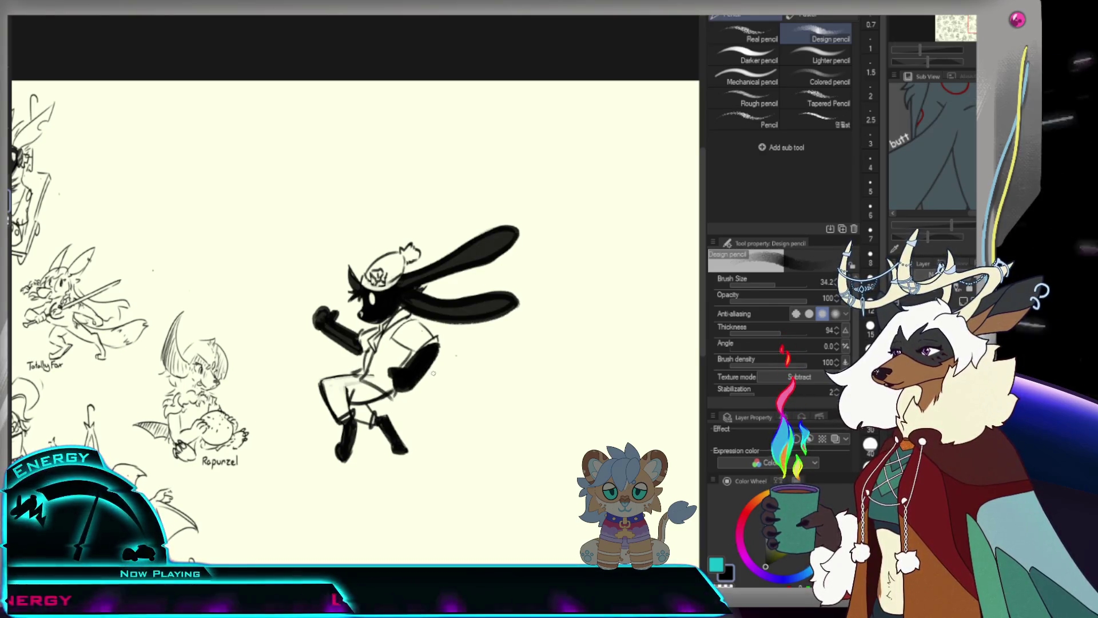
drag(779, 282, 761, 282)
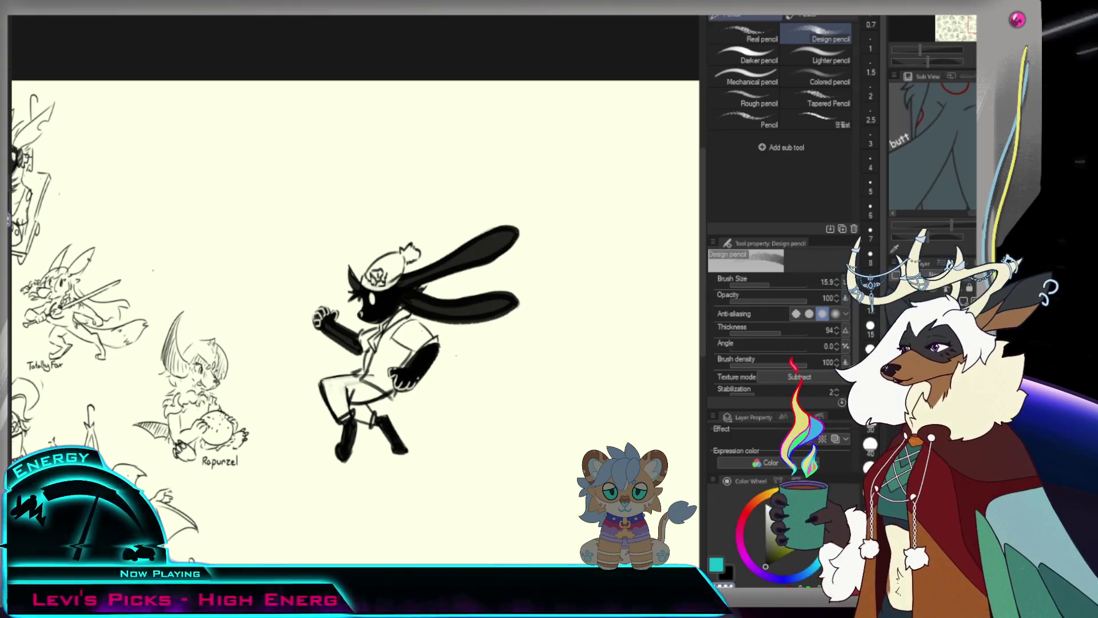
scroll(416, 408, down, 2)
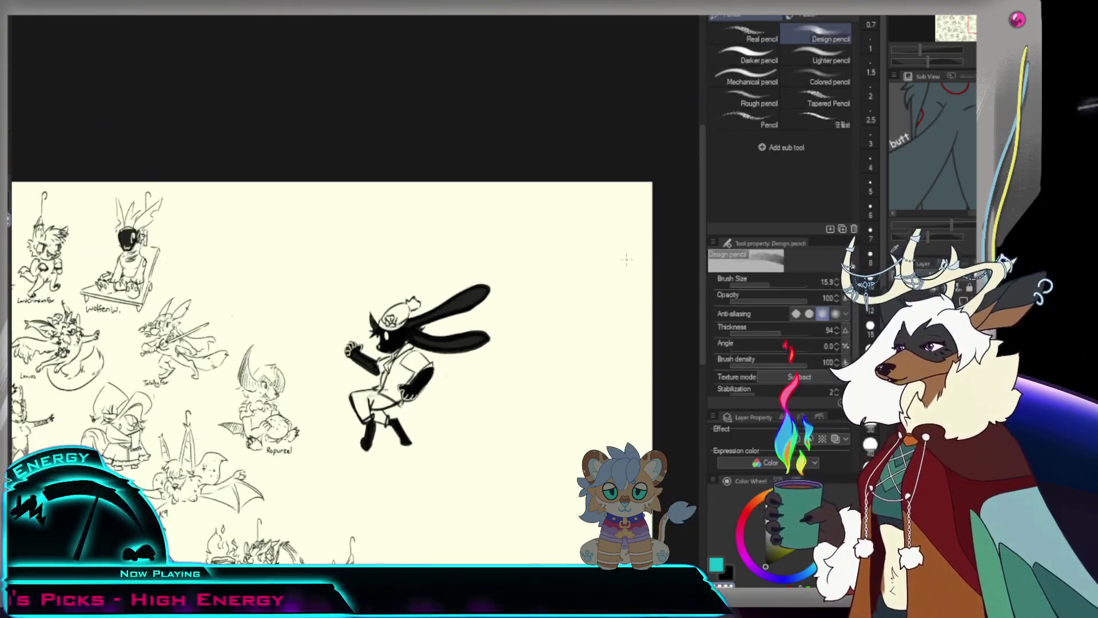
Try repeated long lines from the rabbit's raised hand, undoing each unsatisfactory stroke.
key(bracketright)
scroll(307, 403, up, 1)
scroll(309, 404, up, 1)
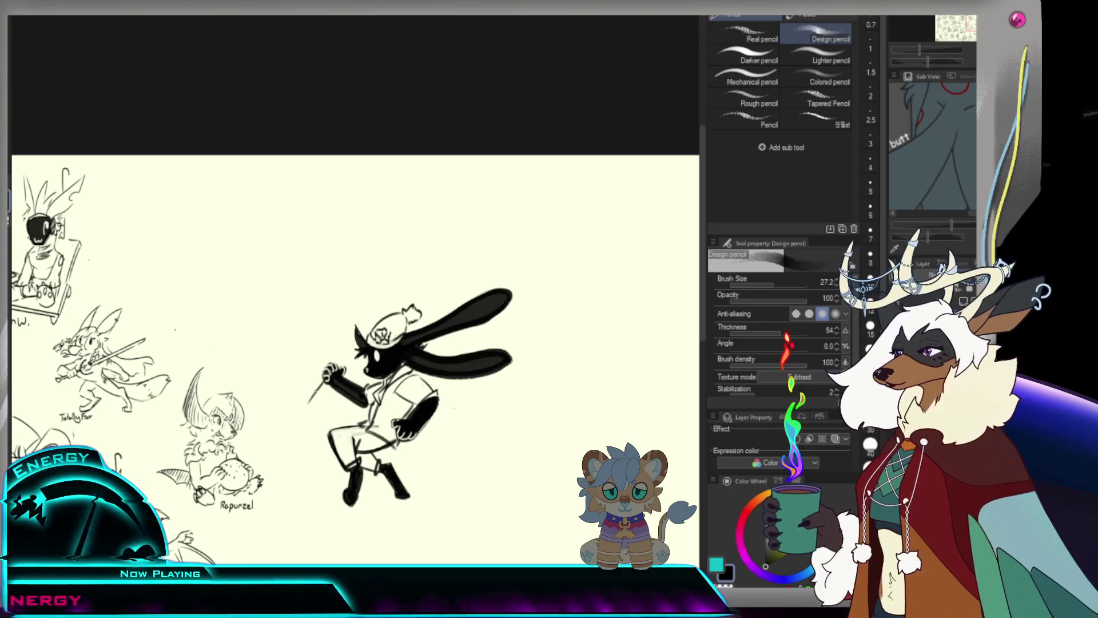
drag(321, 404, 331, 410)
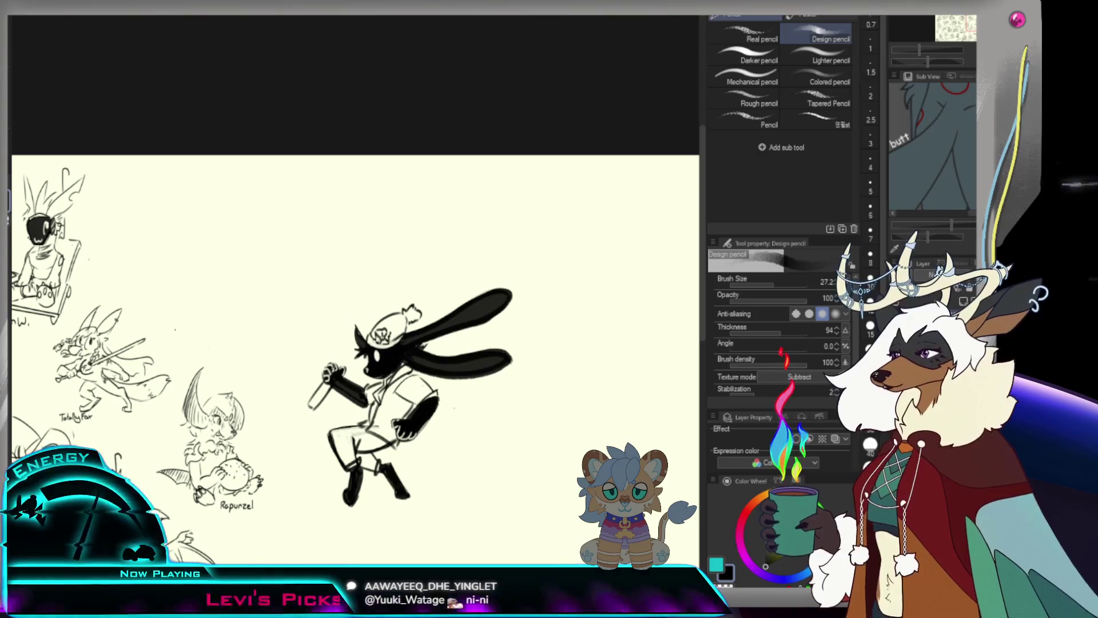
drag(334, 370, 426, 258)
key(ctrl+z)
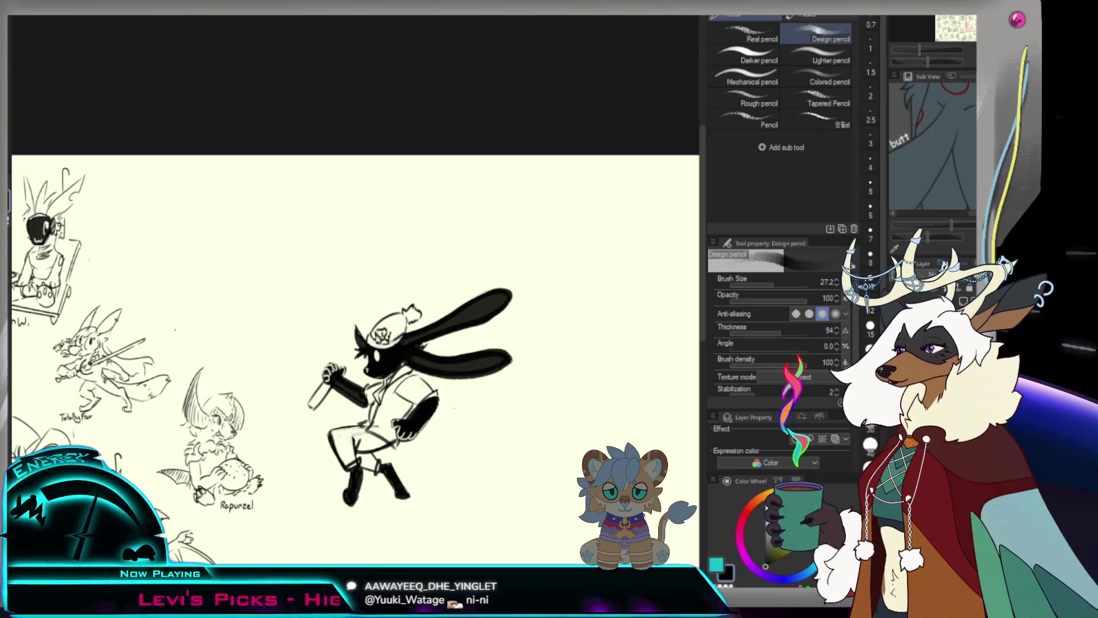
drag(334, 369, 429, 250)
key(ctrl+z)
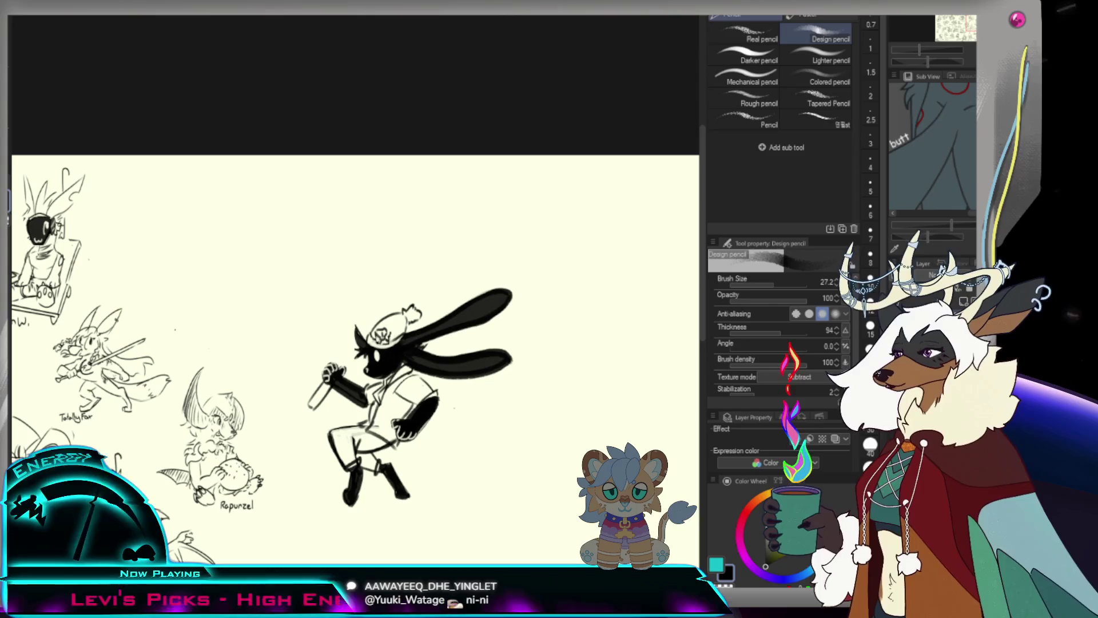
drag(337, 365, 456, 253)
key(ctrl+z)
drag(334, 367, 412, 276)
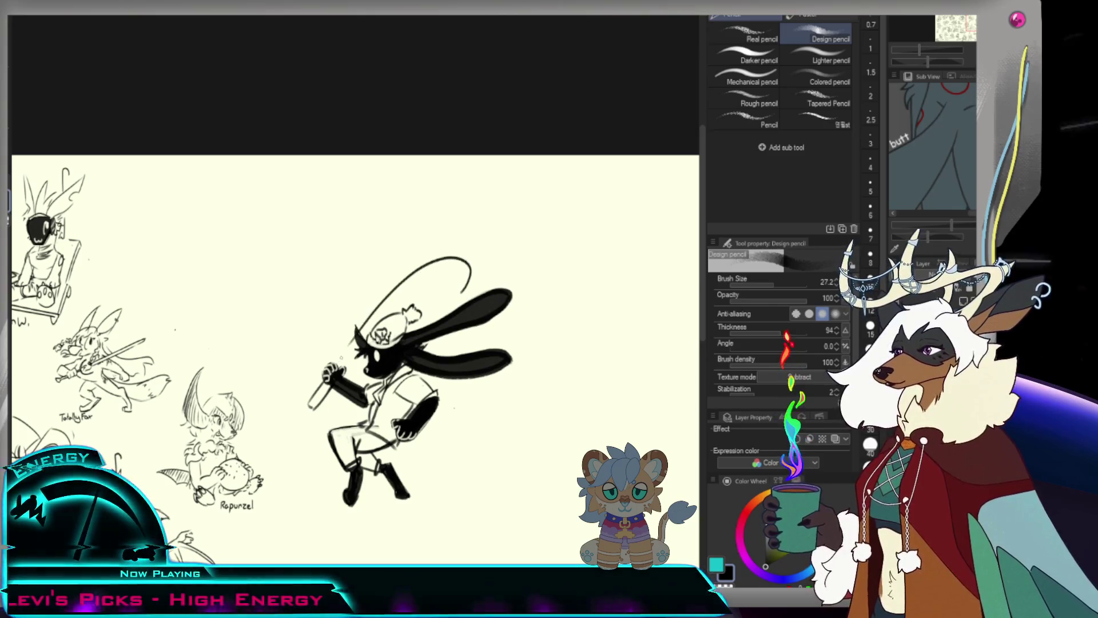
key(ctrl+z)
Settle on a long staff extending from the hand up past the head.
drag(335, 367, 455, 254)
key(ctrl+z)
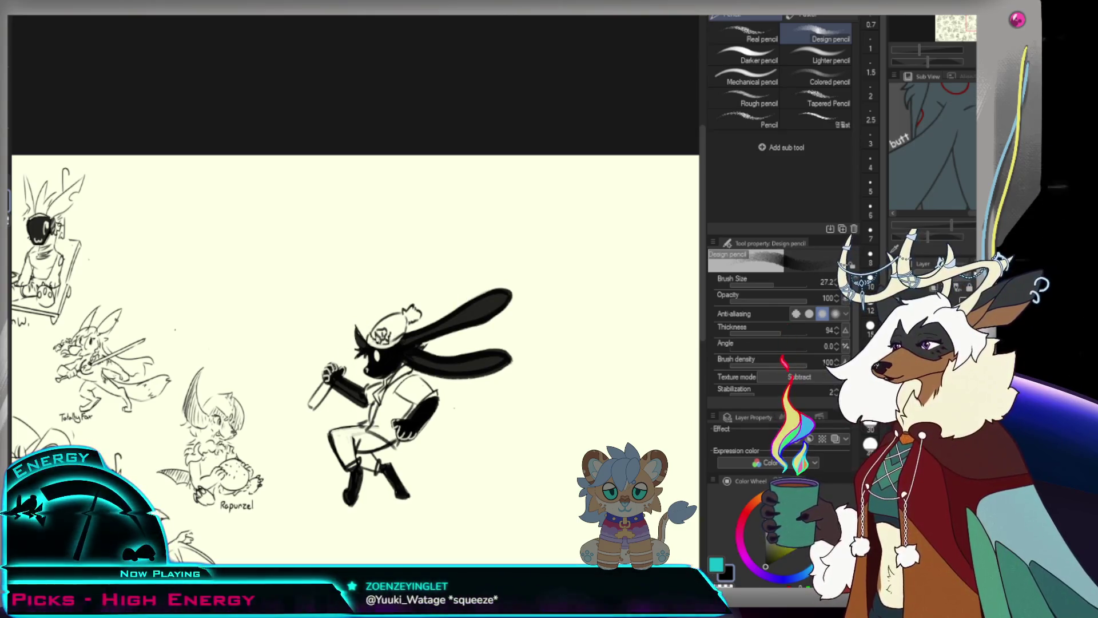
drag(337, 368, 459, 254)
key(ctrl+z)
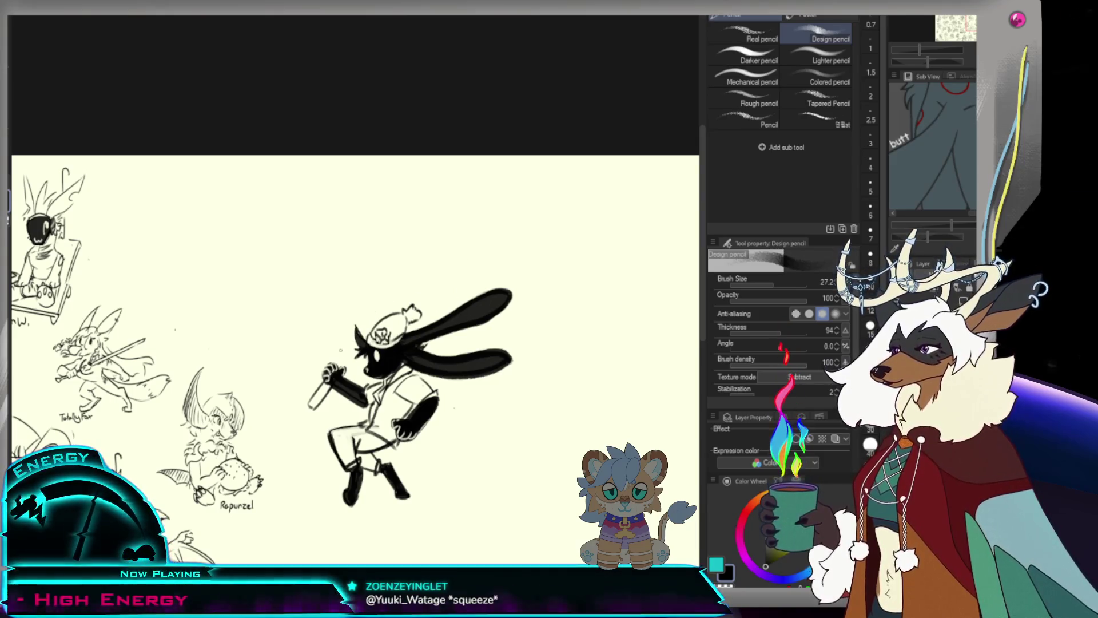
key(ctrl+z)
drag(332, 378, 313, 407)
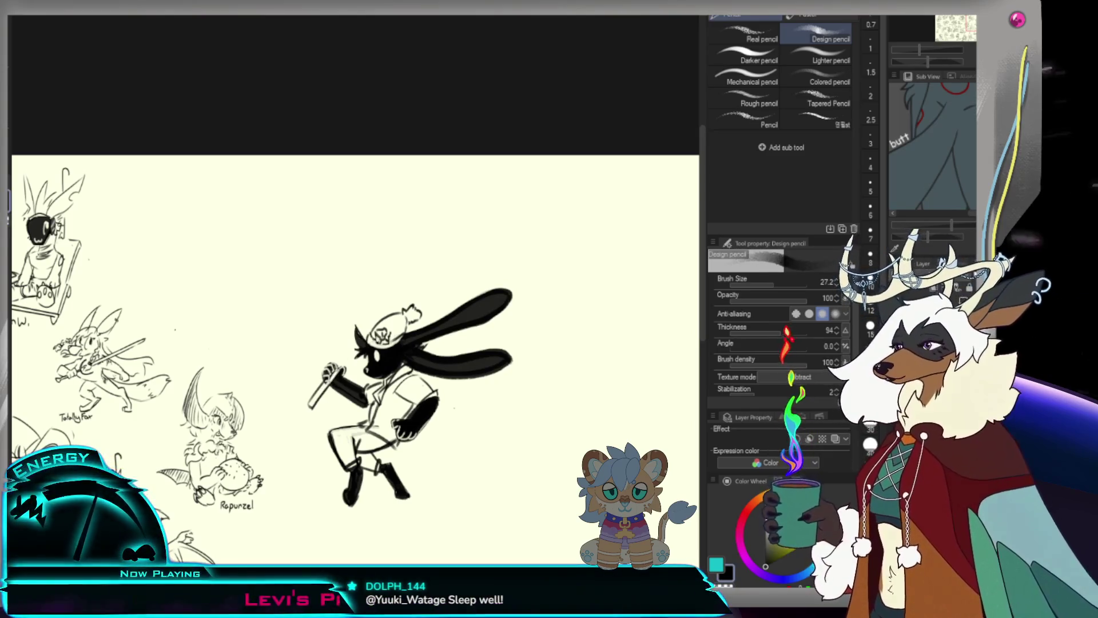
drag(342, 354, 414, 276)
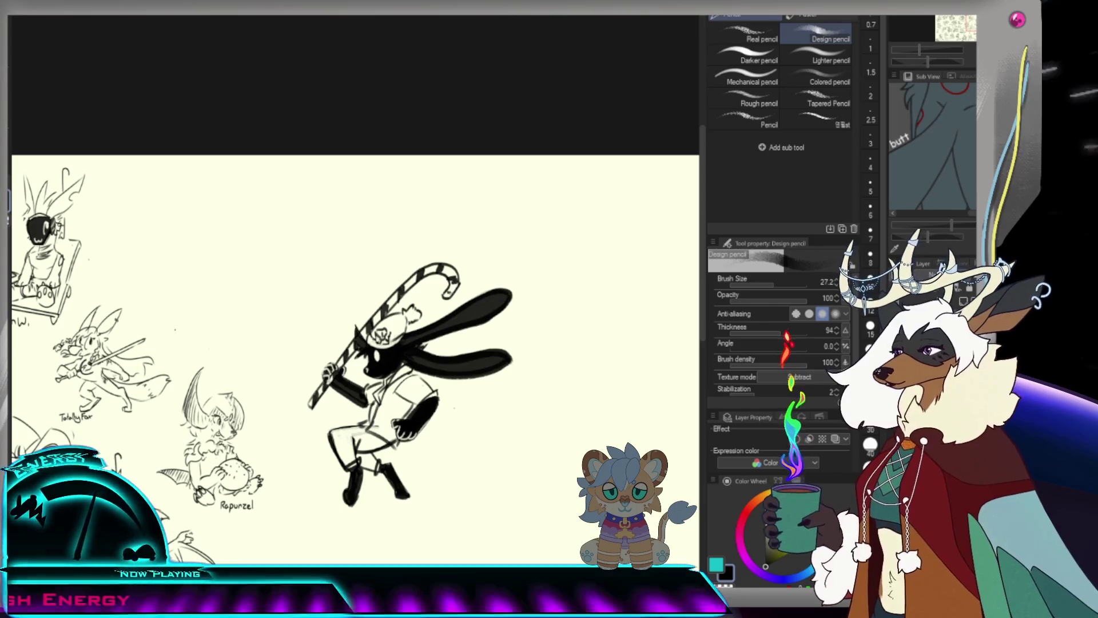
scroll(412, 370, down, 5)
scroll(411, 369, up, 2)
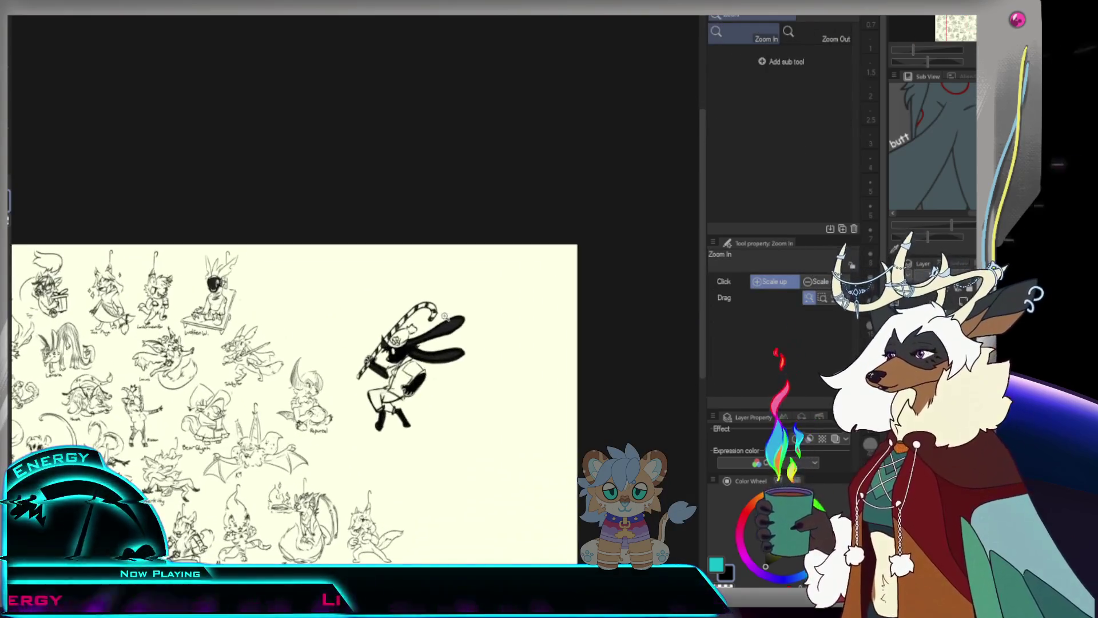
scroll(412, 370, up, 3)
scroll(412, 369, down, 1)
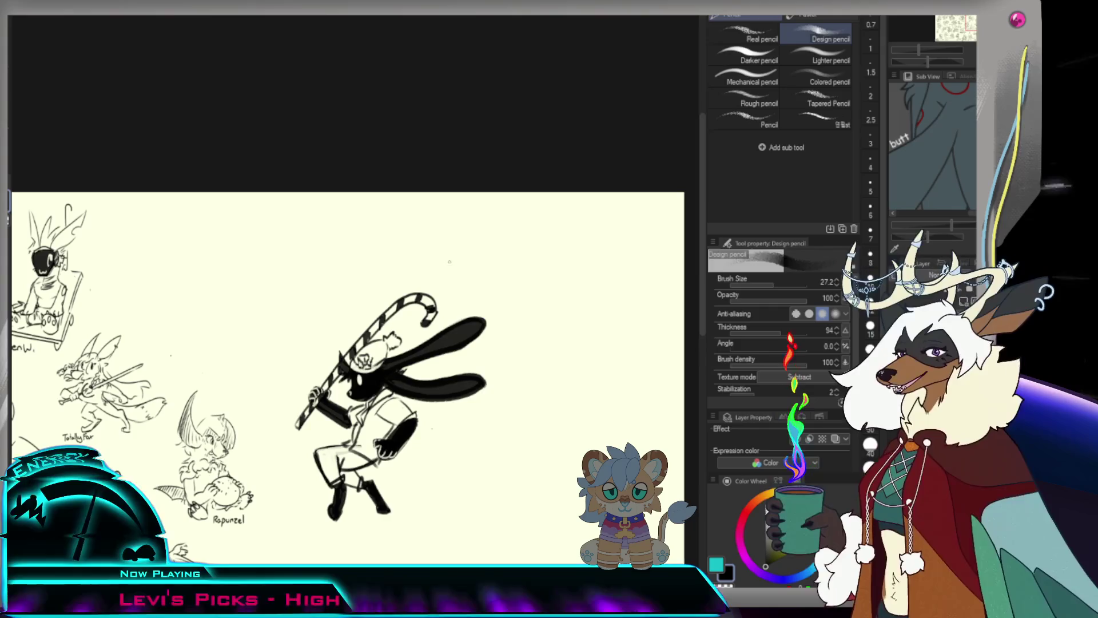
scroll(418, 386, down, 3)
scroll(418, 385, up, 1)
scroll(418, 386, up, 3)
key(p)
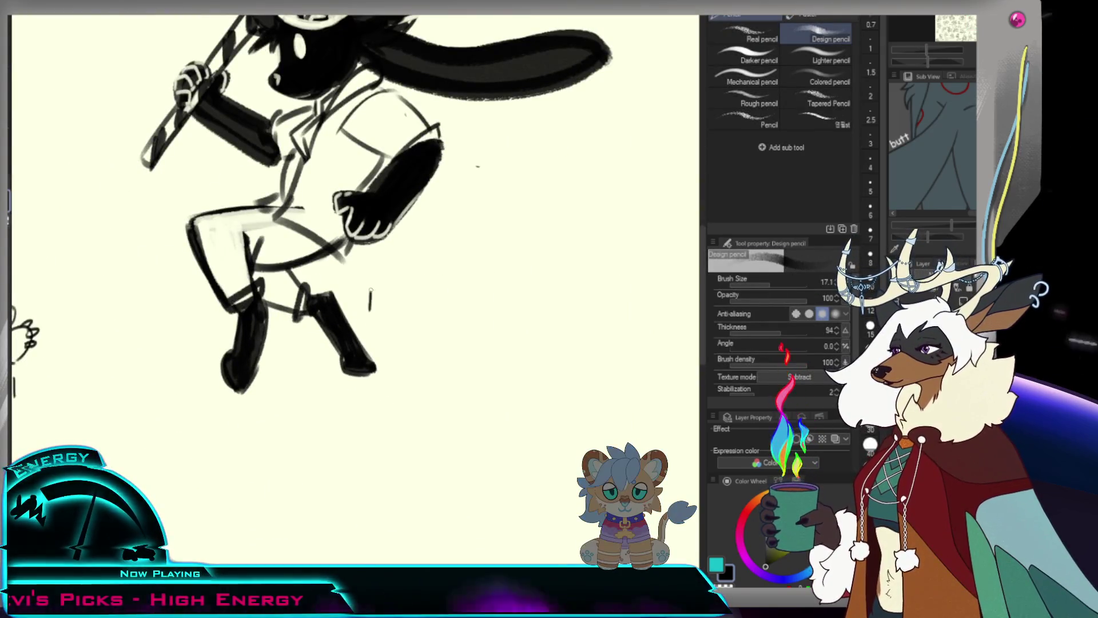
Write the name Nitrosparxx beside the rabbit's legs.
mouse_move(392, 277)
mouse_down()
mouse_move(394, 309)
mouse_move(410, 296)
mouse_up()
mouse_move(418, 292)
mouse_down()
mouse_move(433, 308)
mouse_move(477, 292)
mouse_move(488, 305)
mouse_up()
drag(489, 291, 480, 305)
scroll(497, 314, down, 4)
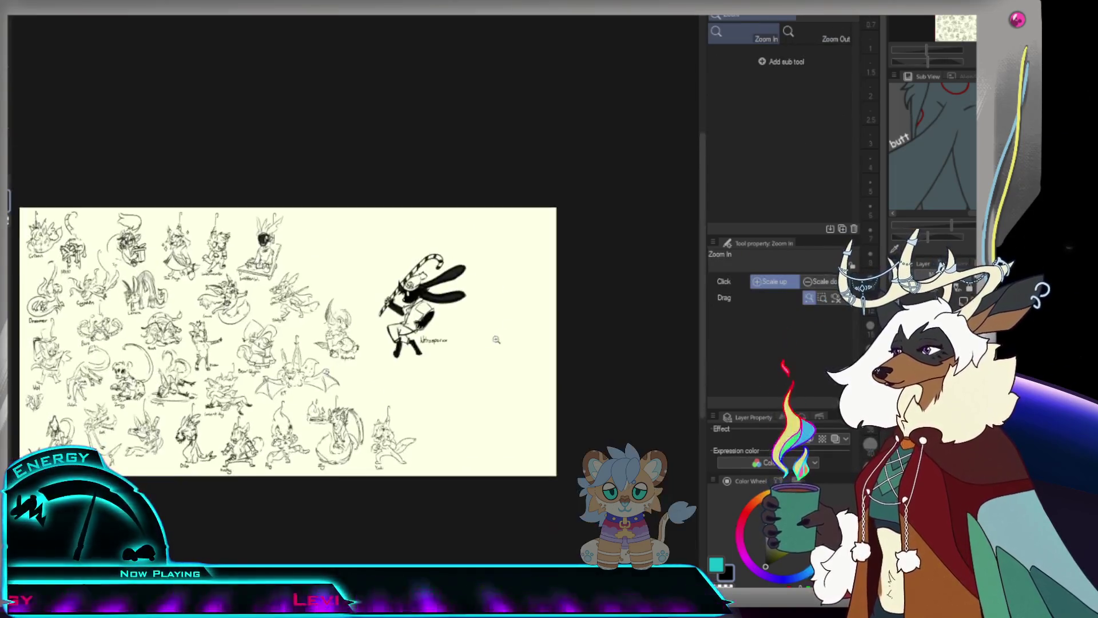
scroll(496, 314, up, 1)
Lasso the whole bunny and shrink it to about 72%, moving it into the top row.
key(m)
mouse_move(498, 235)
mouse_down()
mouse_move(449, 380)
mouse_move(475, 203)
mouse_up()
key(ctrl+t)
mouse_move(516, 422)
mouse_down()
mouse_move(453, 345)
mouse_move(277, 276)
mouse_move(332, 283)
mouse_up()
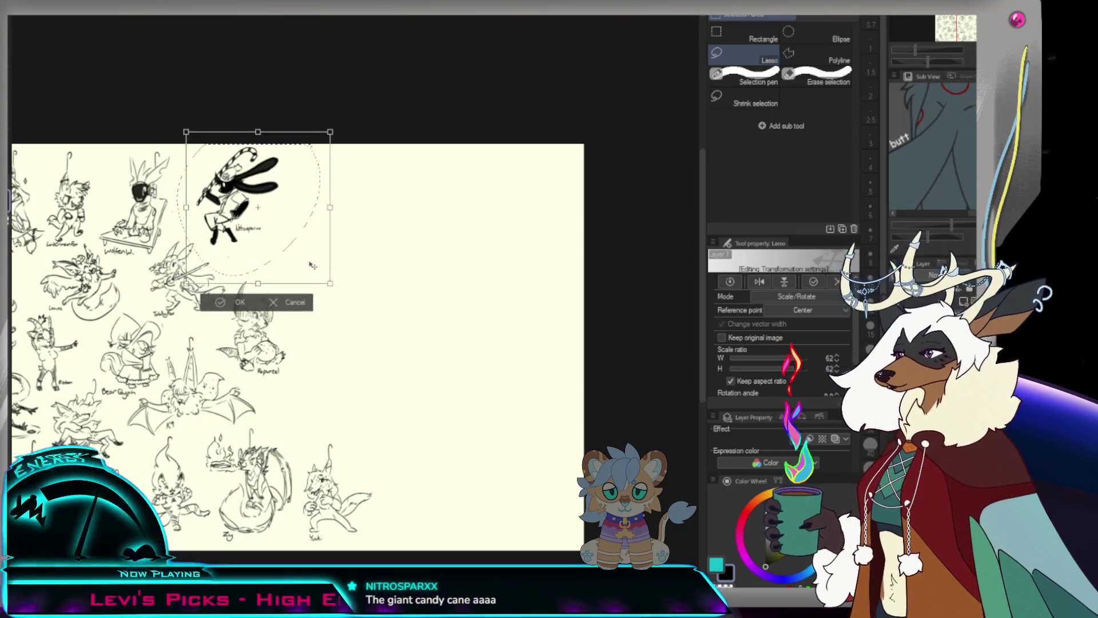
click(239, 302)
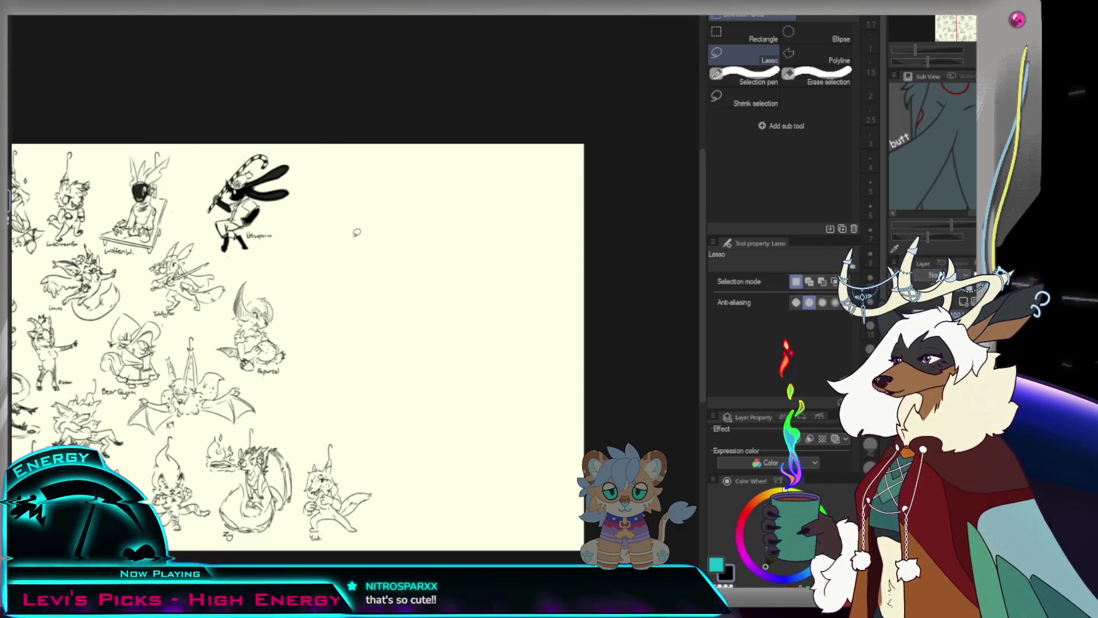
scroll(356, 232, down, 1)
scroll(311, 335, up, 3)
Lasso the bunny's lower body and legs and enlarge them slightly to about 113%.
mouse_move(301, 216)
mouse_down()
mouse_move(249, 262)
mouse_move(388, 291)
mouse_up()
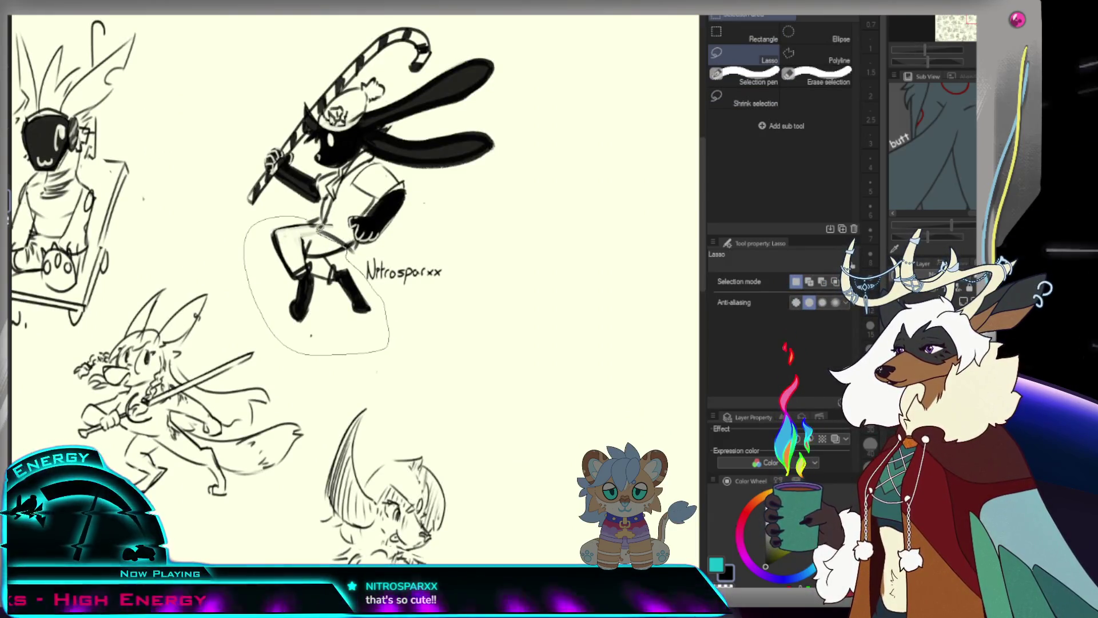
key(ctrl+t)
drag(249, 352, 231, 369)
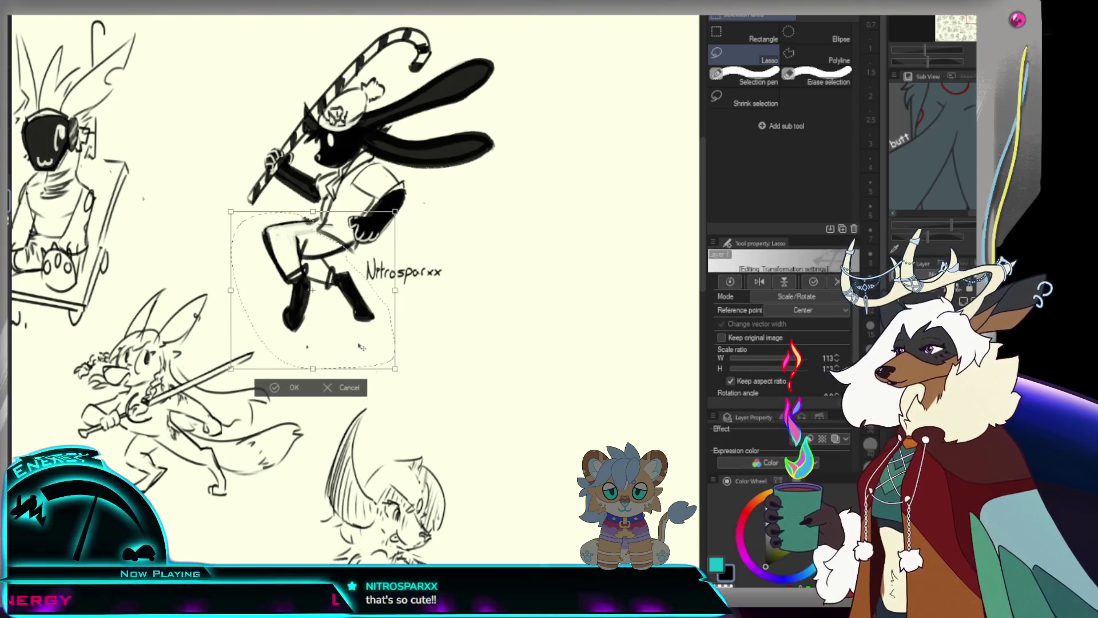
click(292, 388)
scroll(446, 210, down, 5)
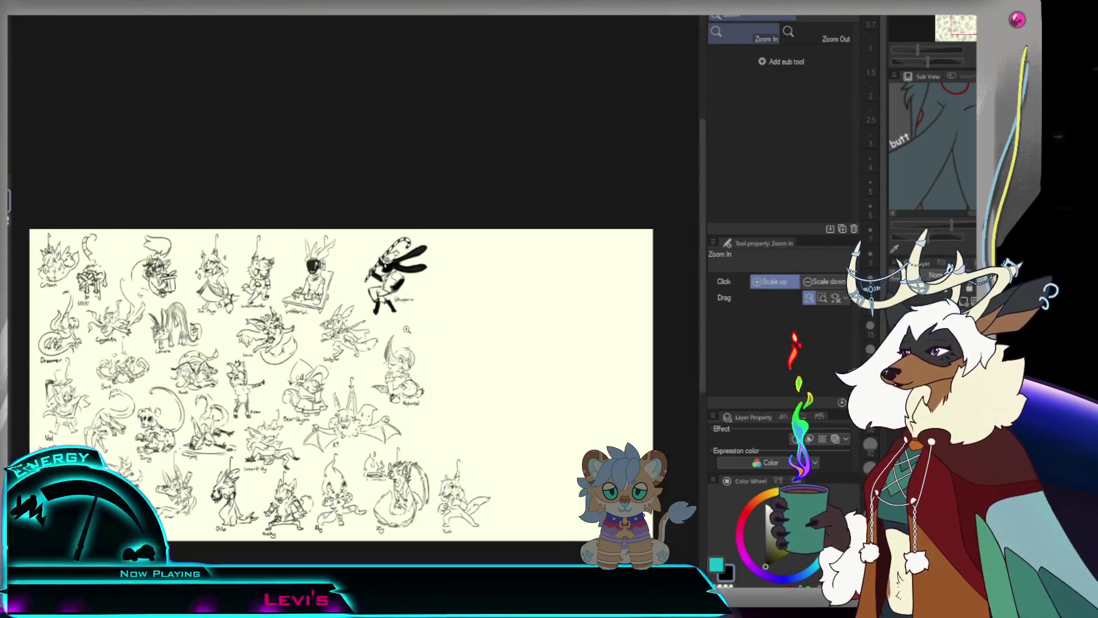
key(m)
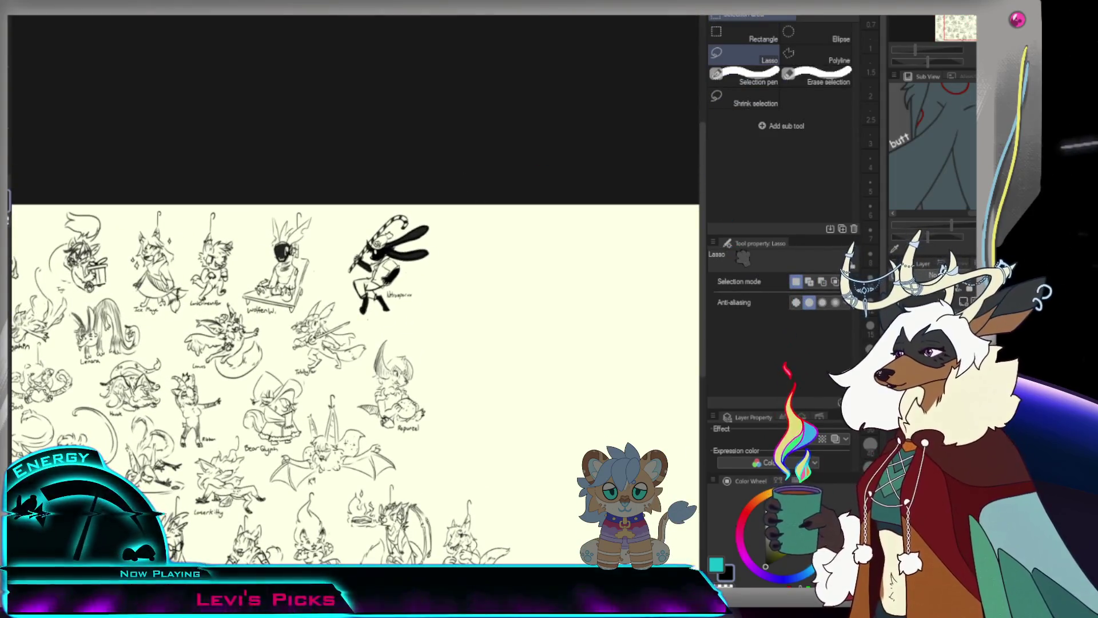
scroll(435, 291, down, 2)
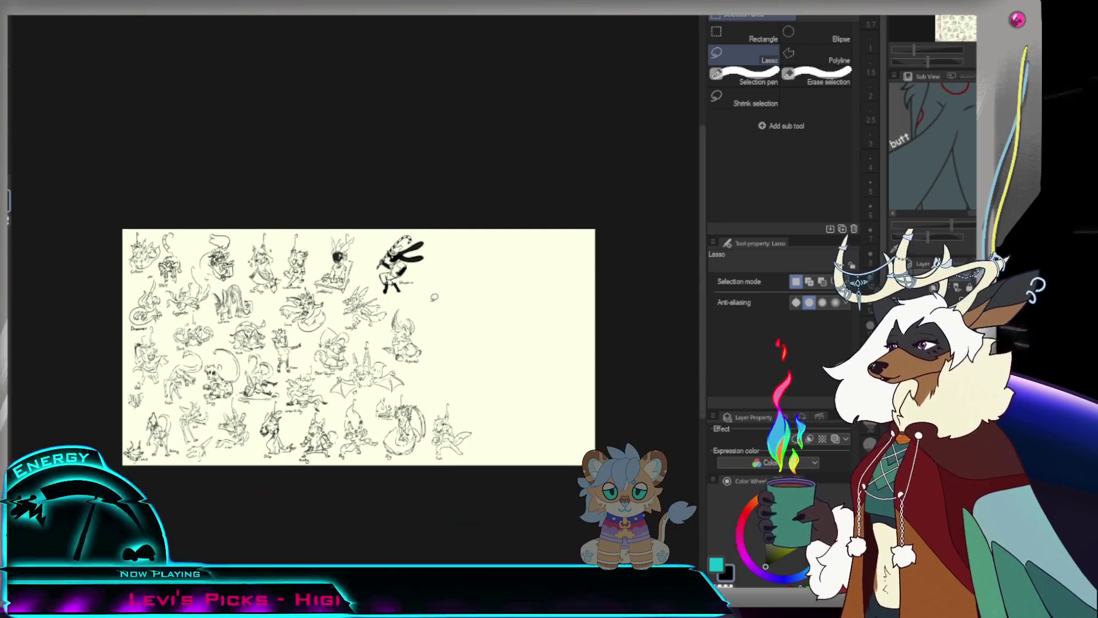
scroll(430, 369, up, 2)
Lasso the bunny with its name and shift and tilt it slightly into place.
key(slash)
click(377, 255)
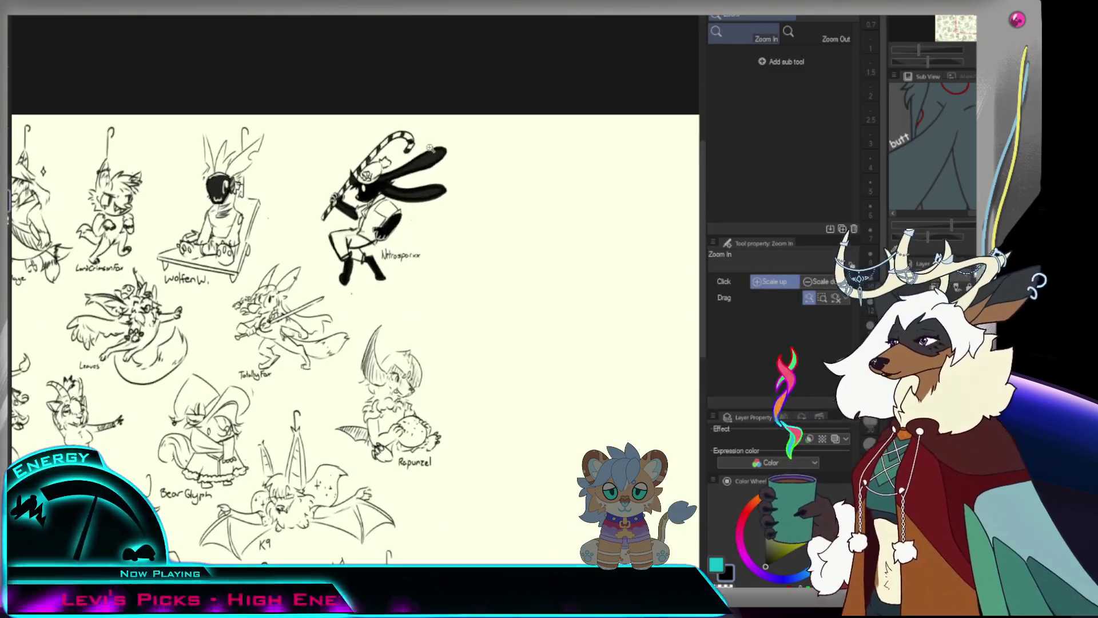
key(m)
drag(380, 294, 403, 117)
key(ctrl+t)
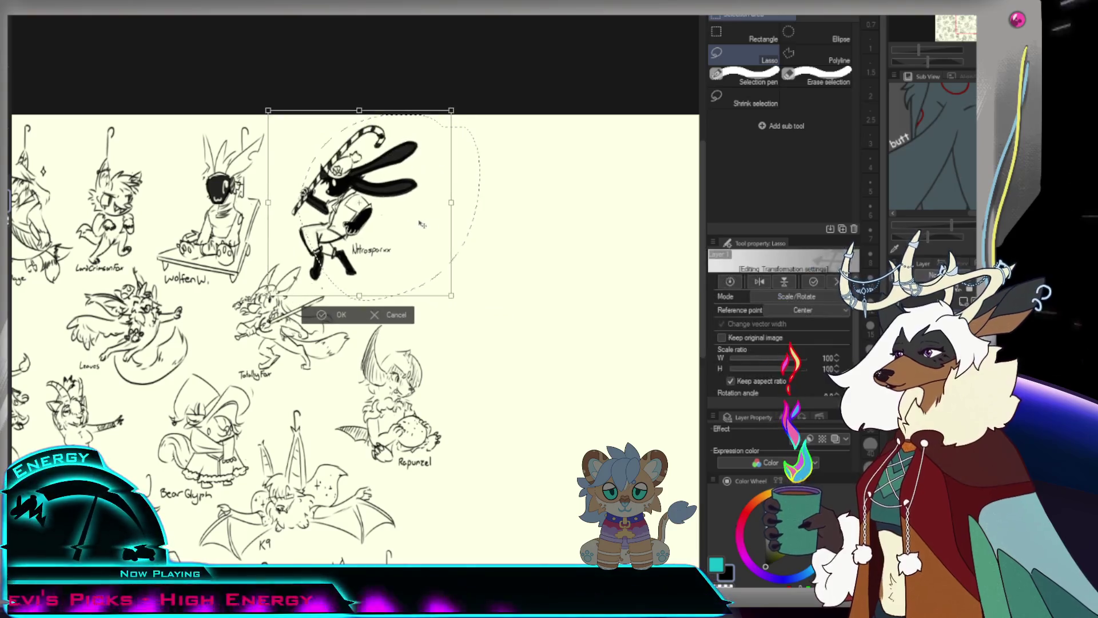
drag(446, 215, 423, 225)
key(Return)
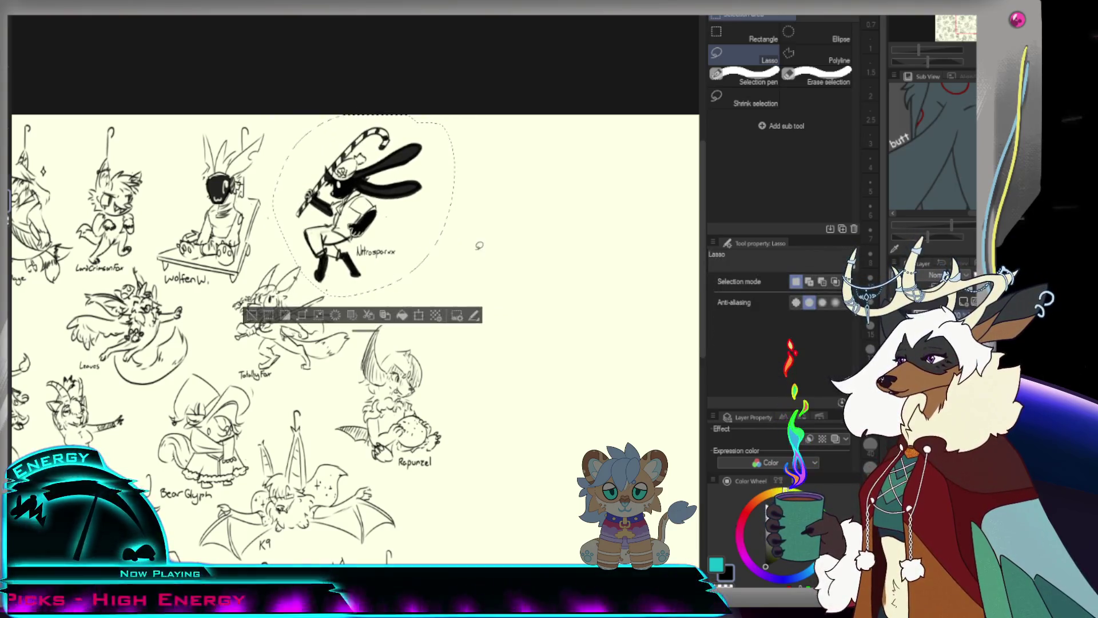
key(ctrl+d)
key(slash)
scroll(458, 257, down, 1)
scroll(500, 248, down, 1)
scroll(500, 247, down, 1)
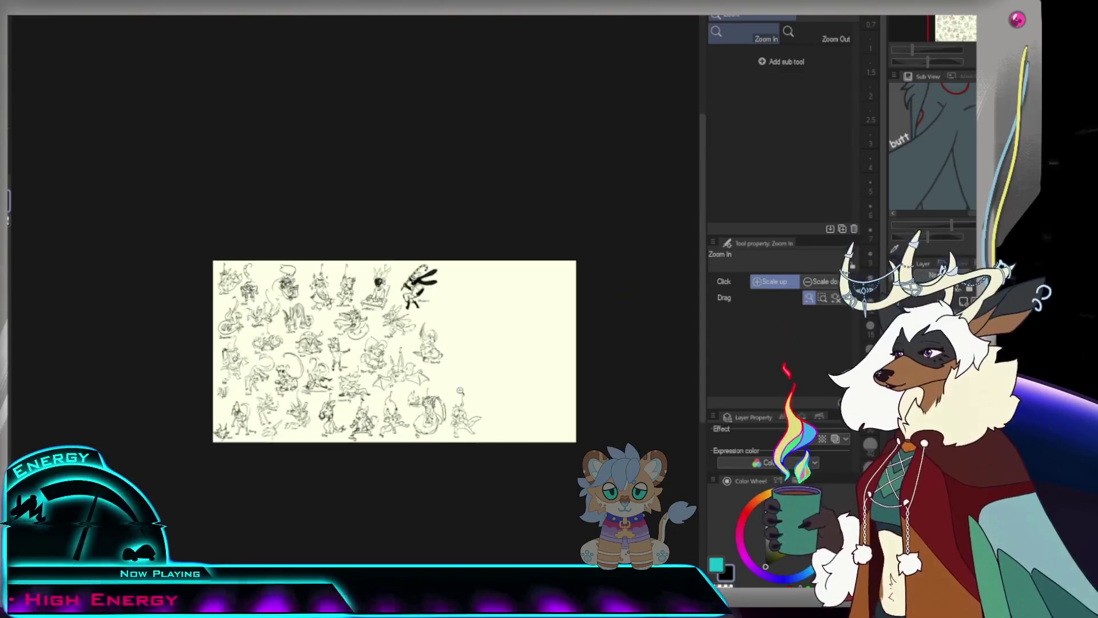
scroll(500, 247, up, 1)
key(m)
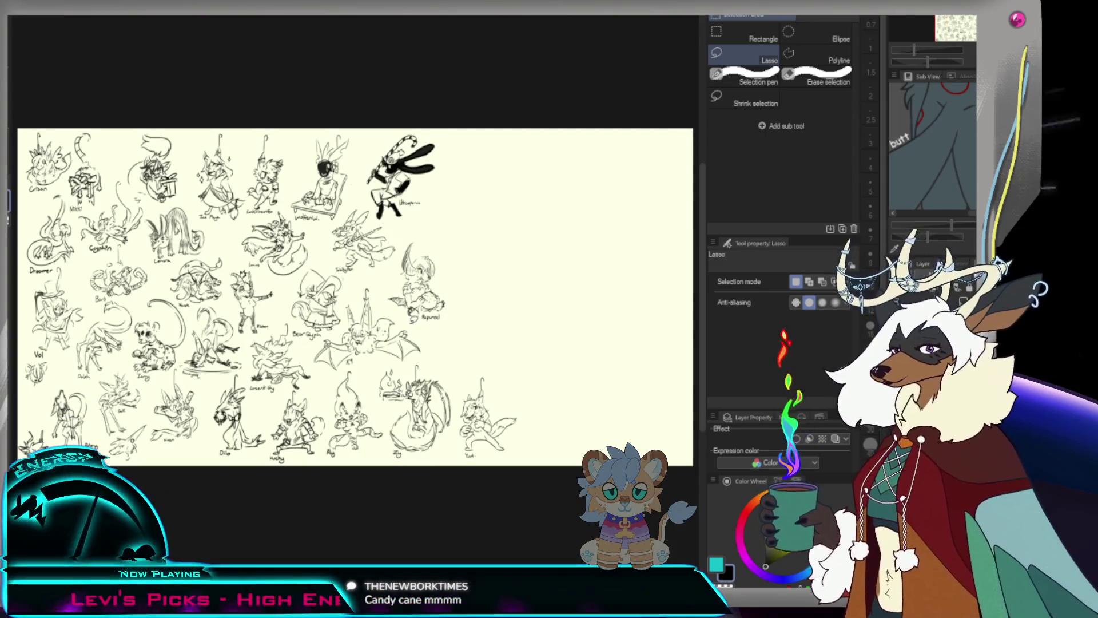
scroll(452, 340, up, 1)
scroll(453, 340, up, 1)
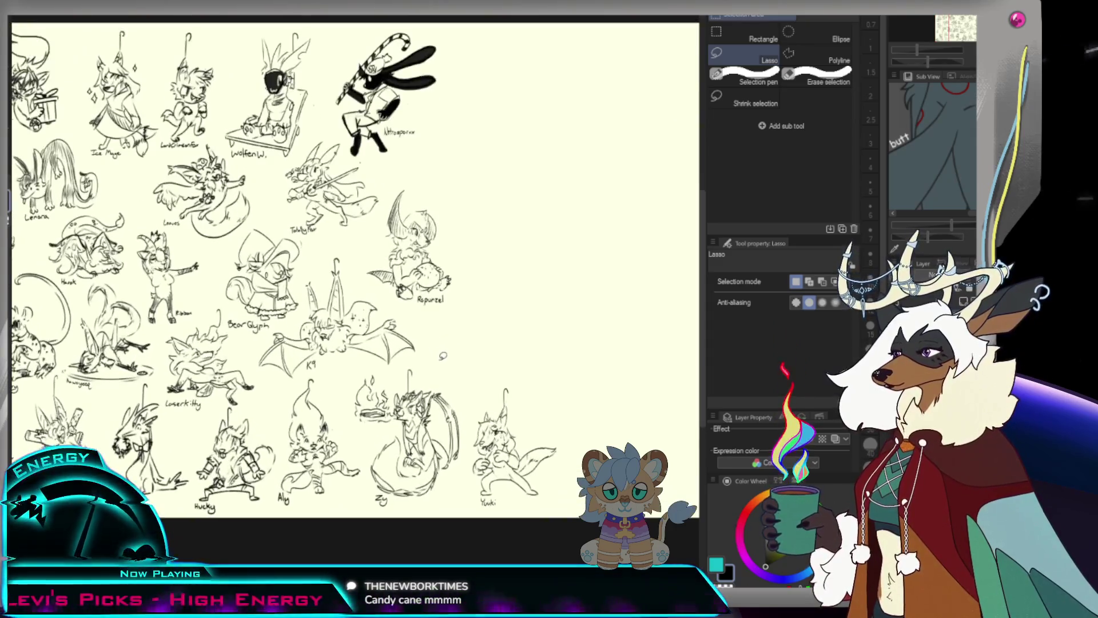
scroll(453, 341, up, 1)
scroll(452, 340, down, 1)
scroll(452, 340, down, 2)
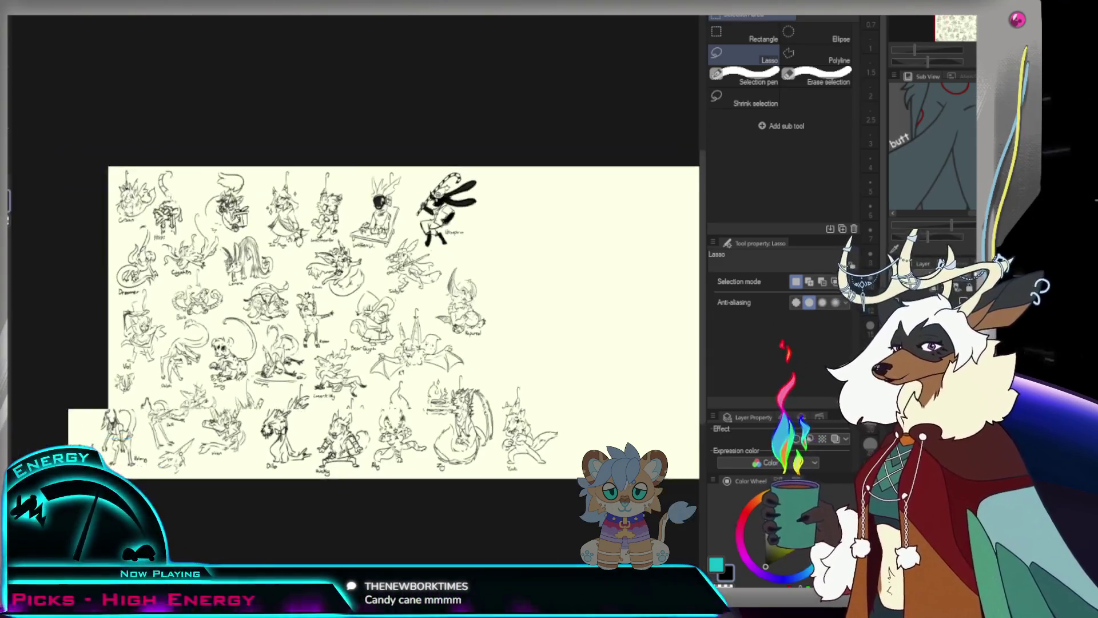
scroll(452, 340, up, 1)
scroll(453, 340, up, 2)
scroll(453, 340, down, 1)
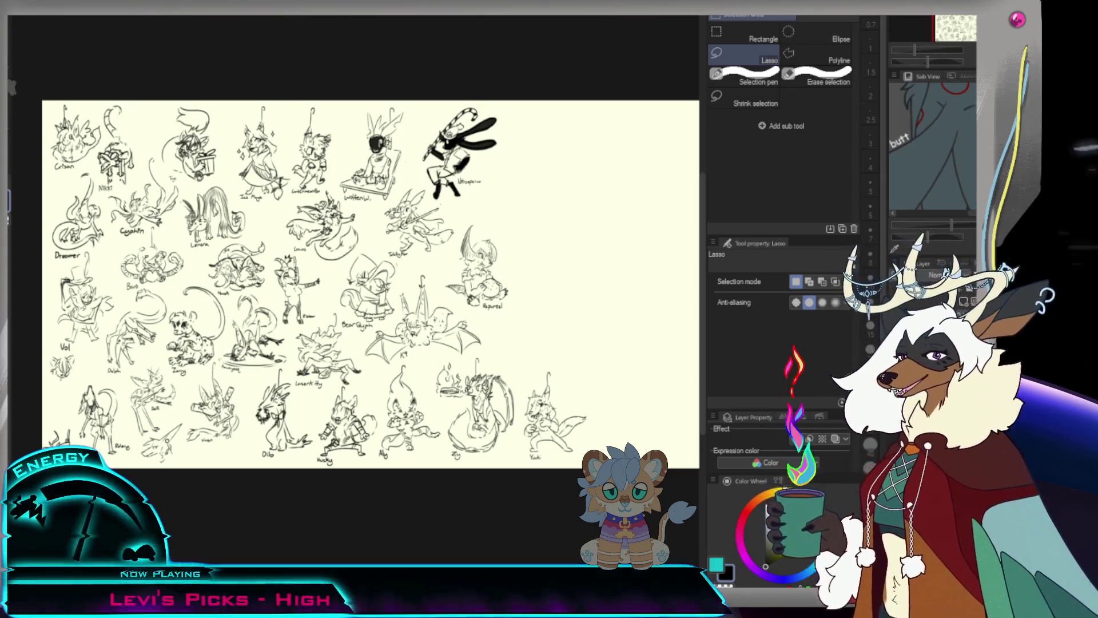
key(p)
scroll(508, 262, down, 2)
scroll(507, 263, up, 5)
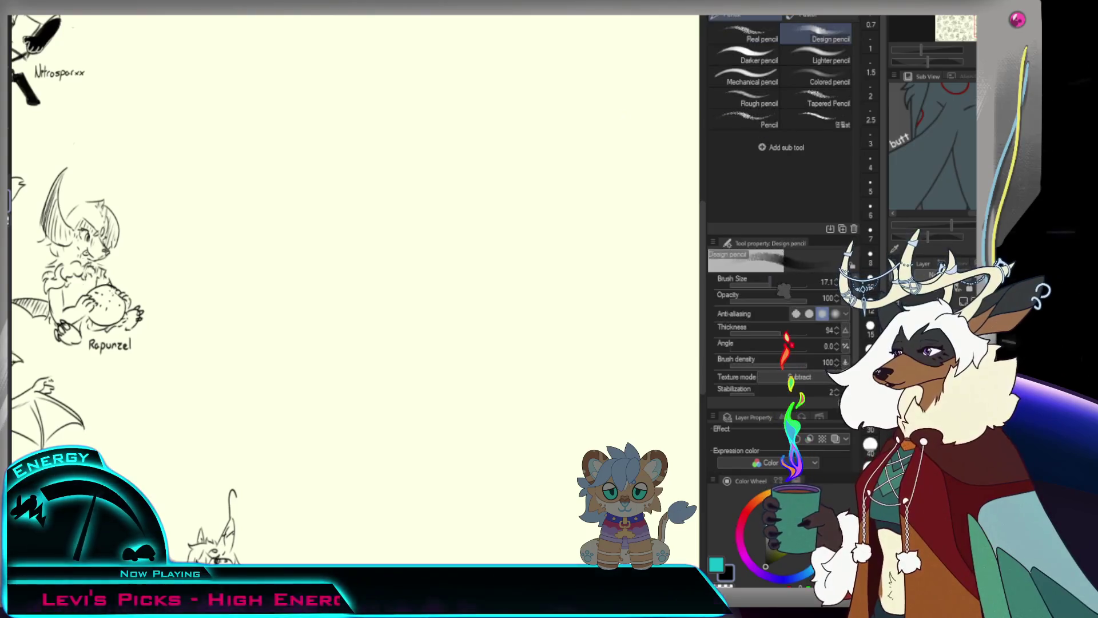
mouse_move(363, 265)
mouse_down()
mouse_move(409, 189)
mouse_move(433, 227)
mouse_up()
key(ctrl+z)
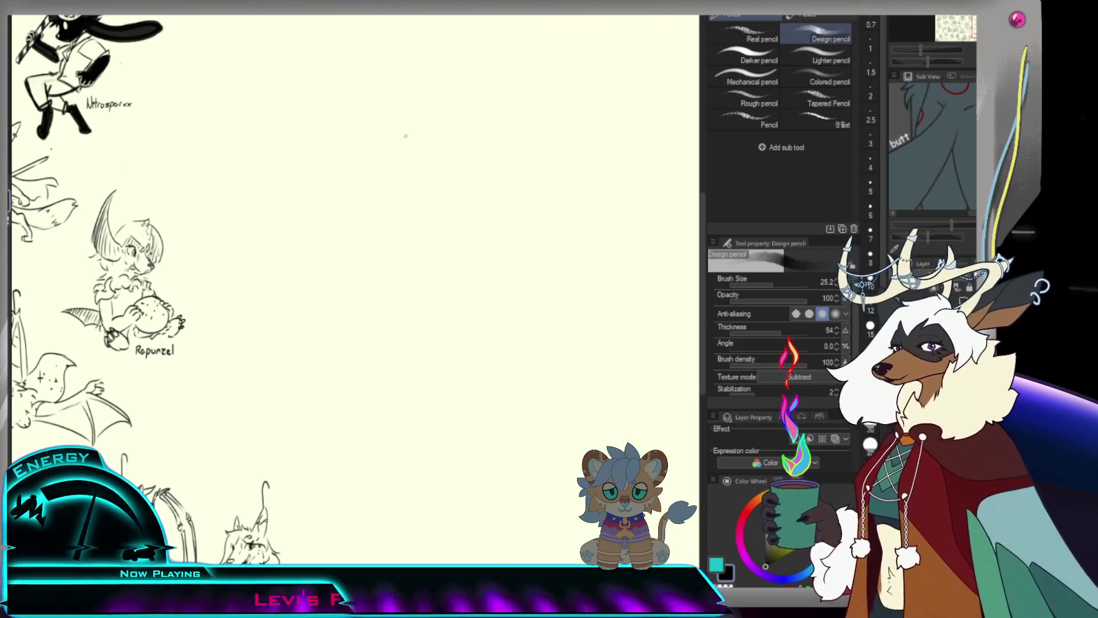
scroll(449, 193, down, 1)
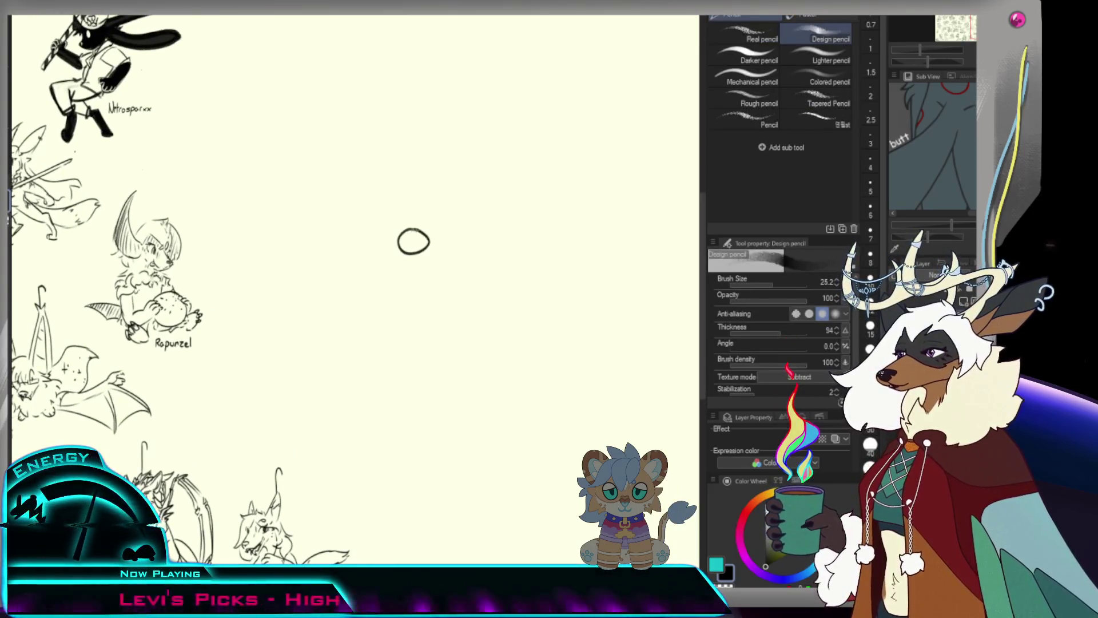
mouse_move(435, 229)
mouse_down()
mouse_move(421, 250)
mouse_move(440, 229)
mouse_move(436, 250)
mouse_up()
key(ctrl+z)
key(ctrl+z)
key(ctrl+z)
key(ctrl+z)
key(ctrl+z)
key(ctrl+z)
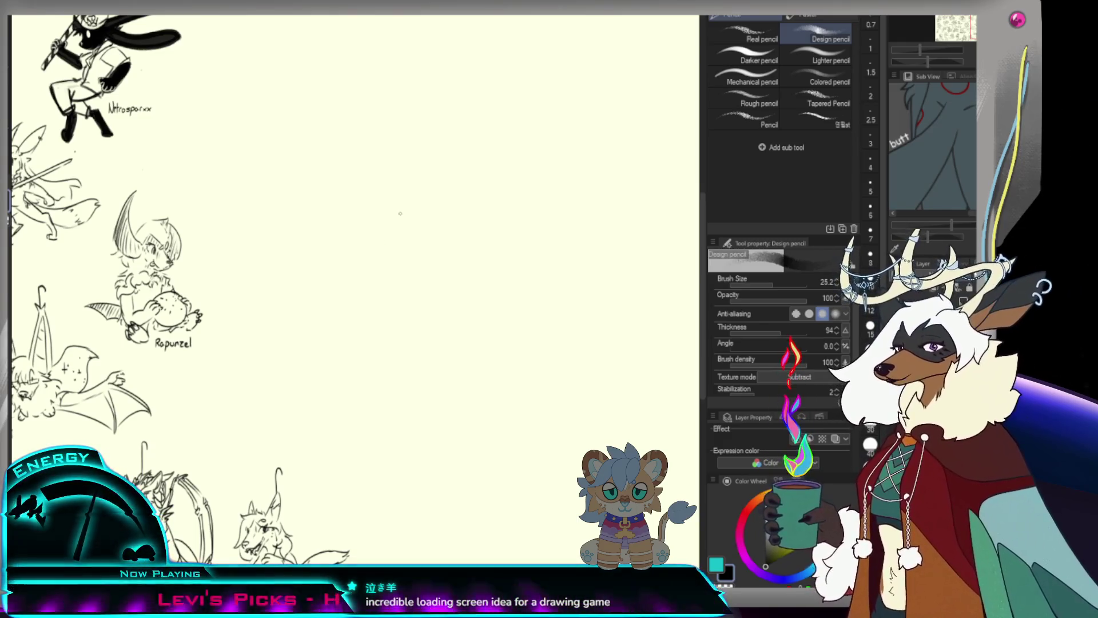
mouse_move(400, 229)
mouse_down()
mouse_move(409, 203)
mouse_move(448, 204)
mouse_move(429, 221)
mouse_up()
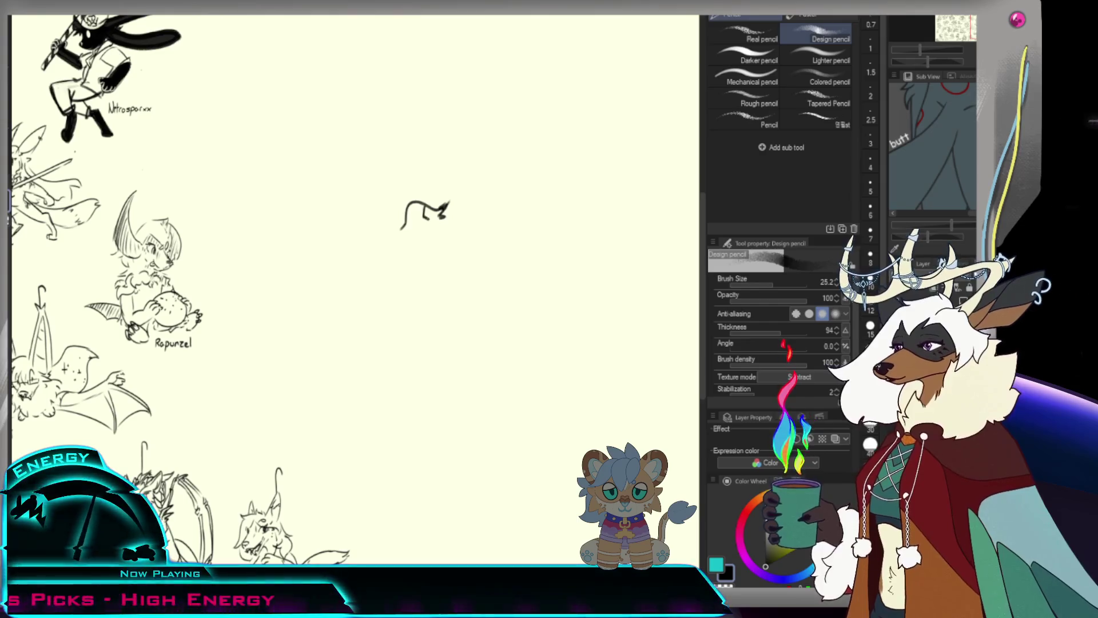
Start the new character's head in the empty middle, undoing stray strokes above it.
mouse_move(362, 234)
mouse_down()
mouse_move(371, 244)
mouse_move(443, 183)
mouse_up()
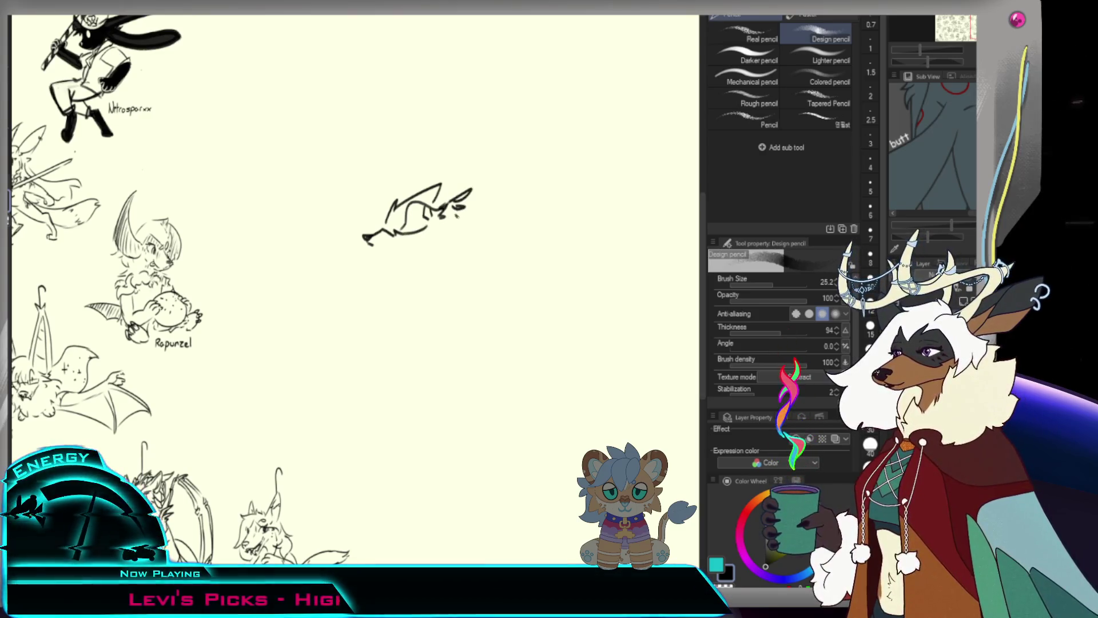
drag(429, 182, 483, 137)
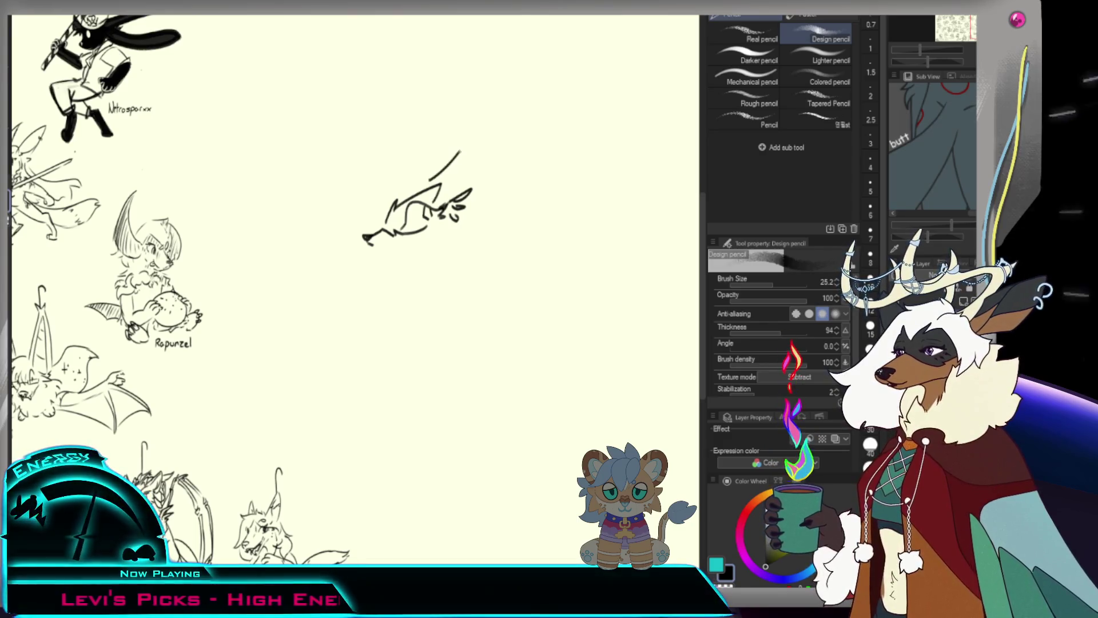
drag(443, 174, 468, 152)
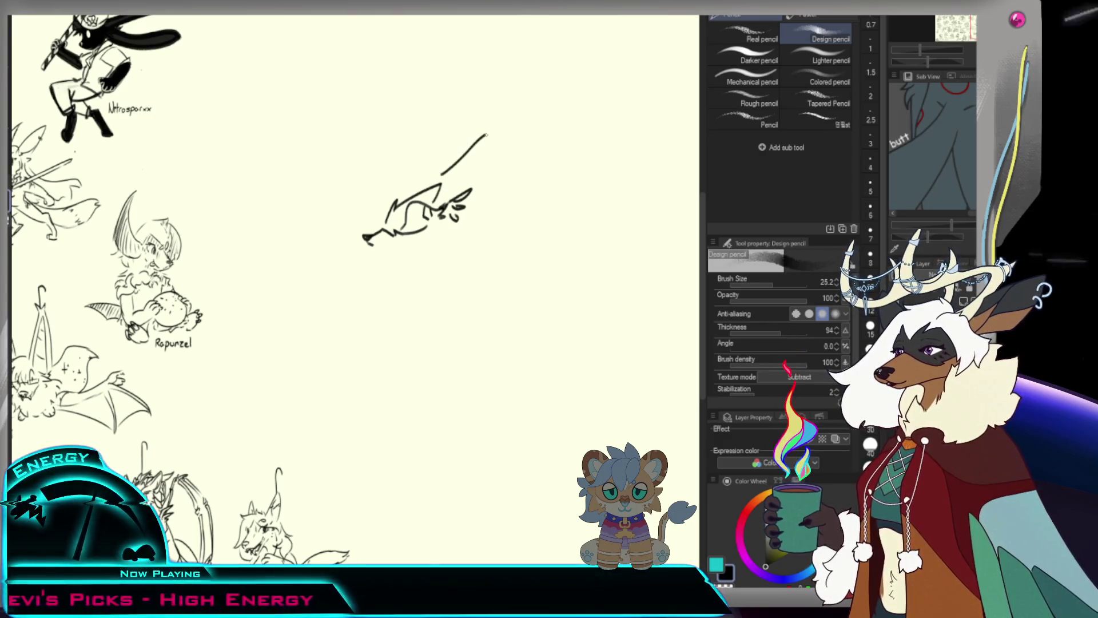
key(ctrl+z)
key(ctrl+z)
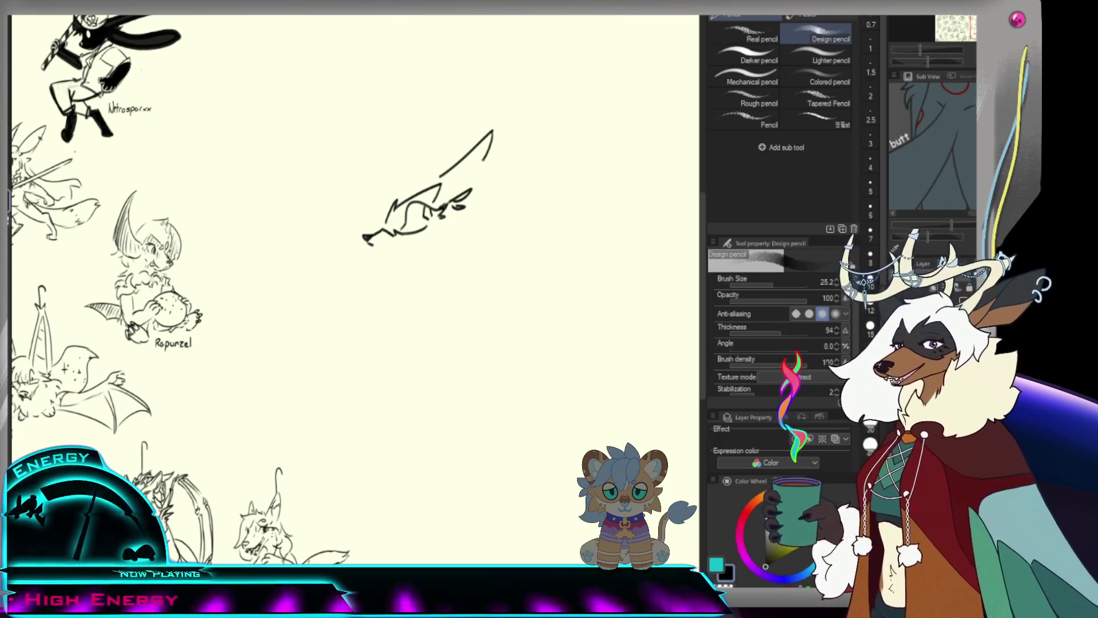
Draw the tall pointed ear, the top of the head and the snout with a small detail mark.
mouse_move(493, 133)
mouse_down()
mouse_move(454, 182)
mouse_move(443, 174)
mouse_up()
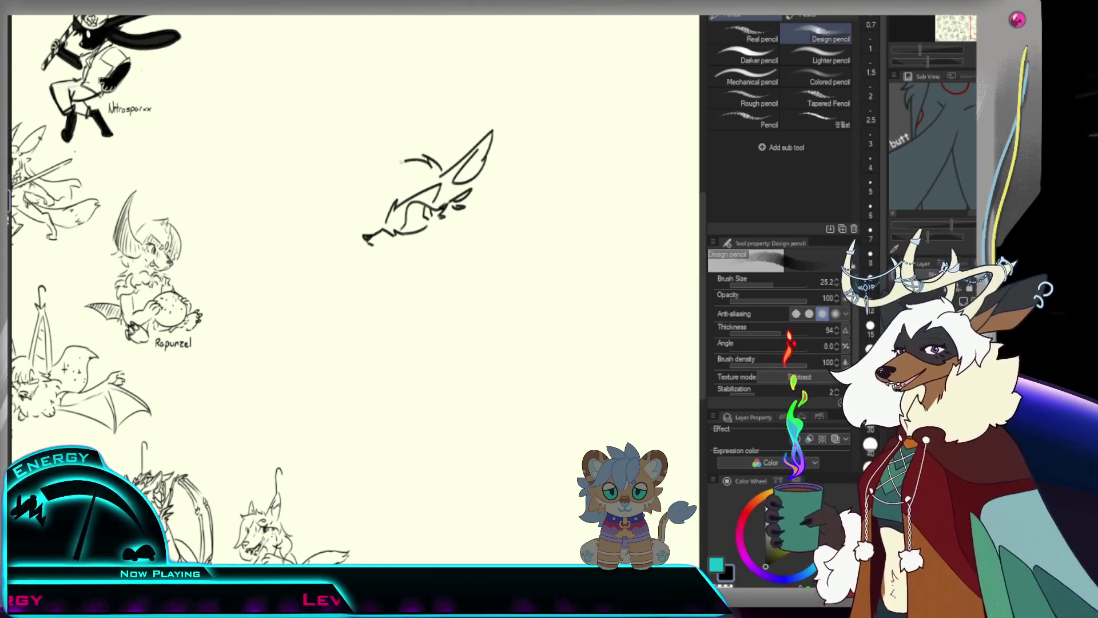
drag(355, 178, 413, 158)
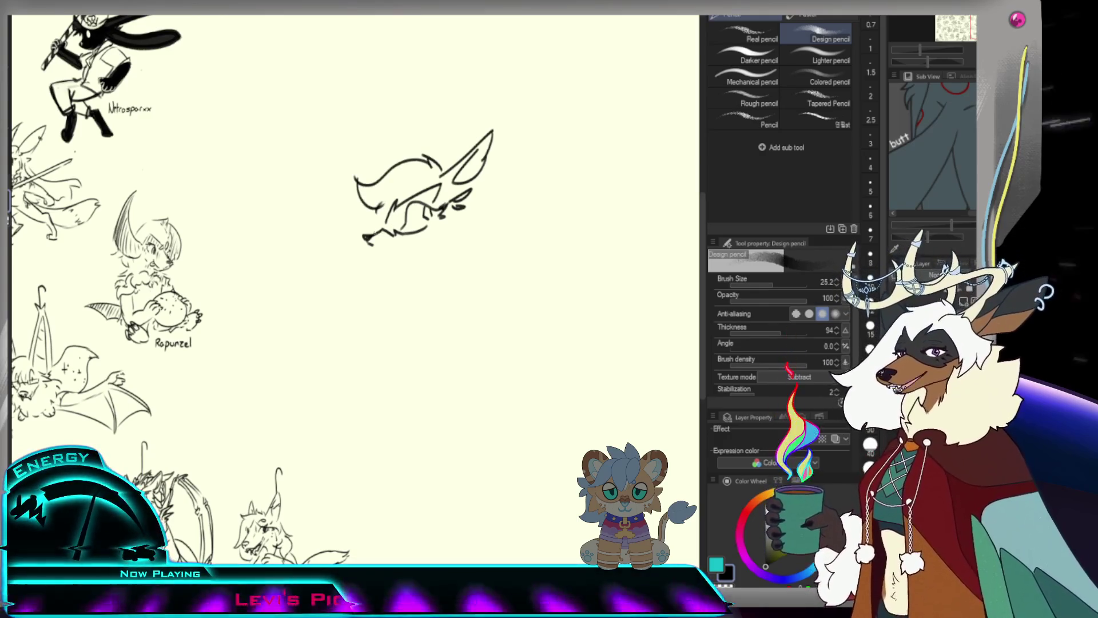
drag(369, 225, 403, 221)
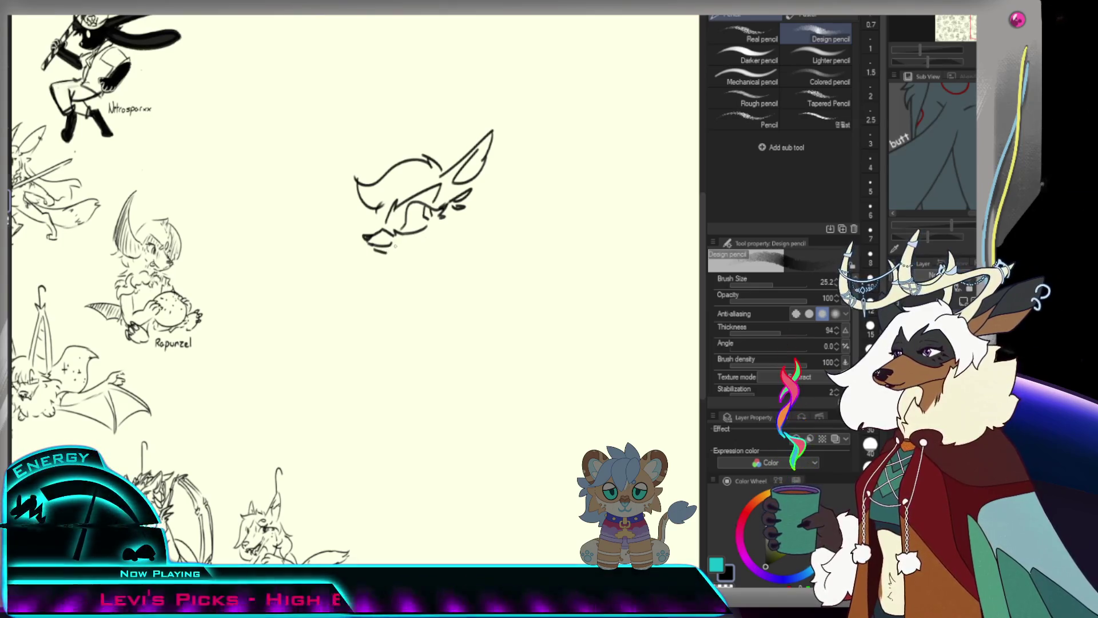
drag(372, 246, 380, 251)
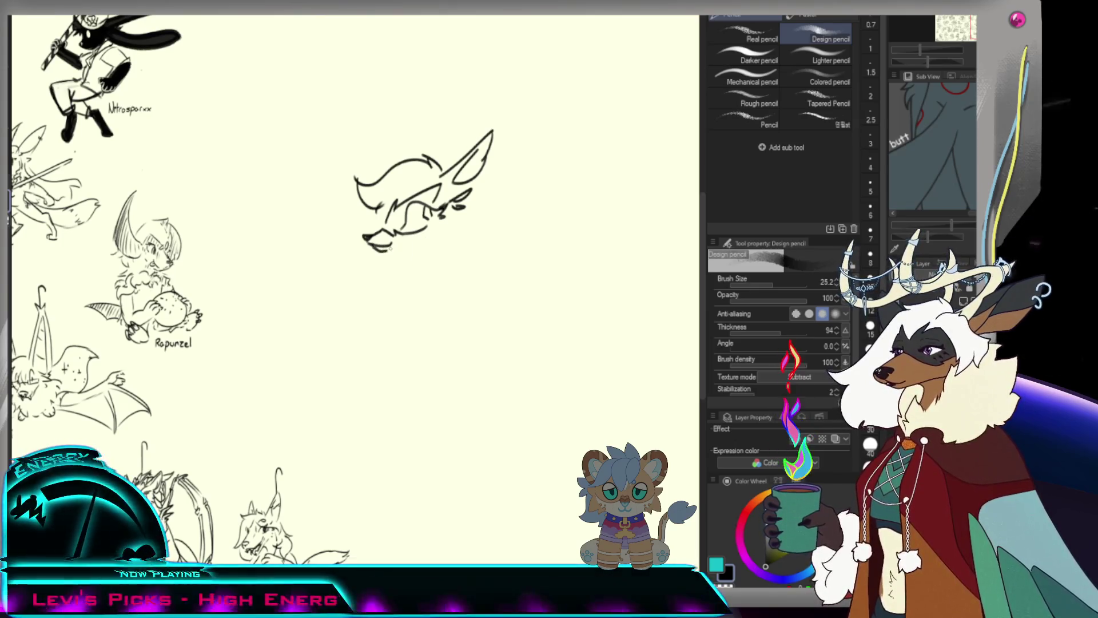
Mark the cheek, undo the first shoulder strokes and draw the chin line.
drag(440, 228, 456, 233)
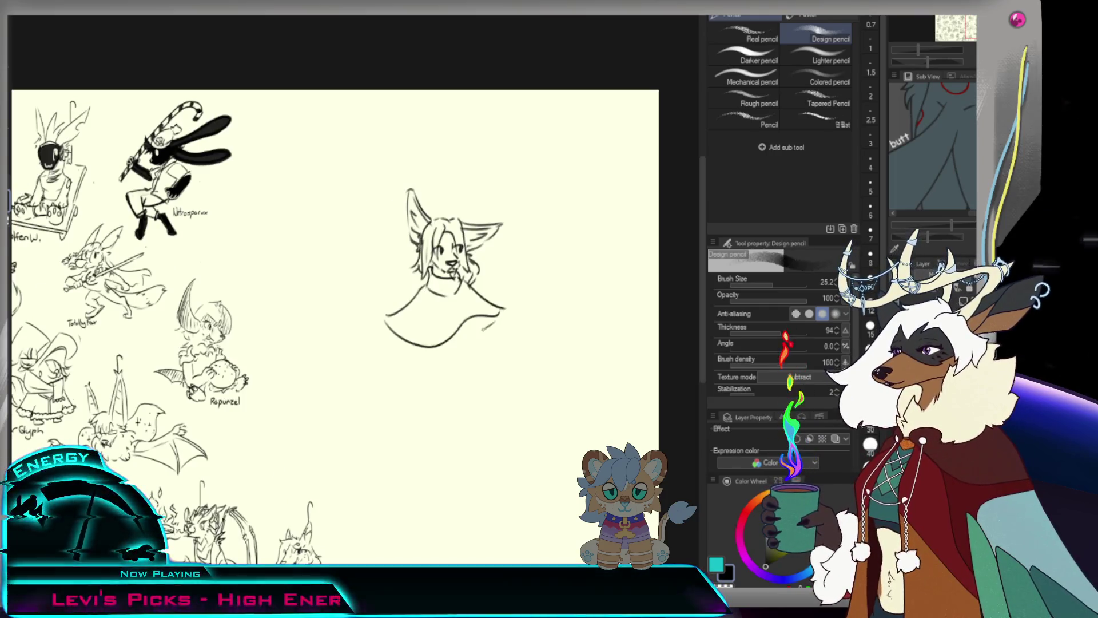
key(ctrl+z)
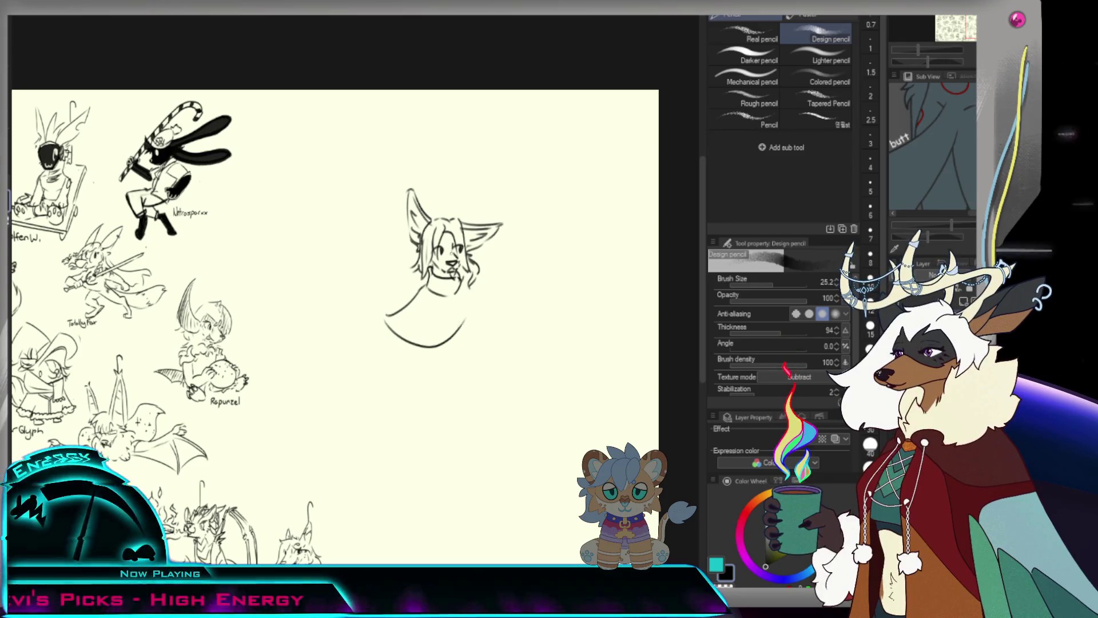
key(ctrl+z)
key(ctrl+z)
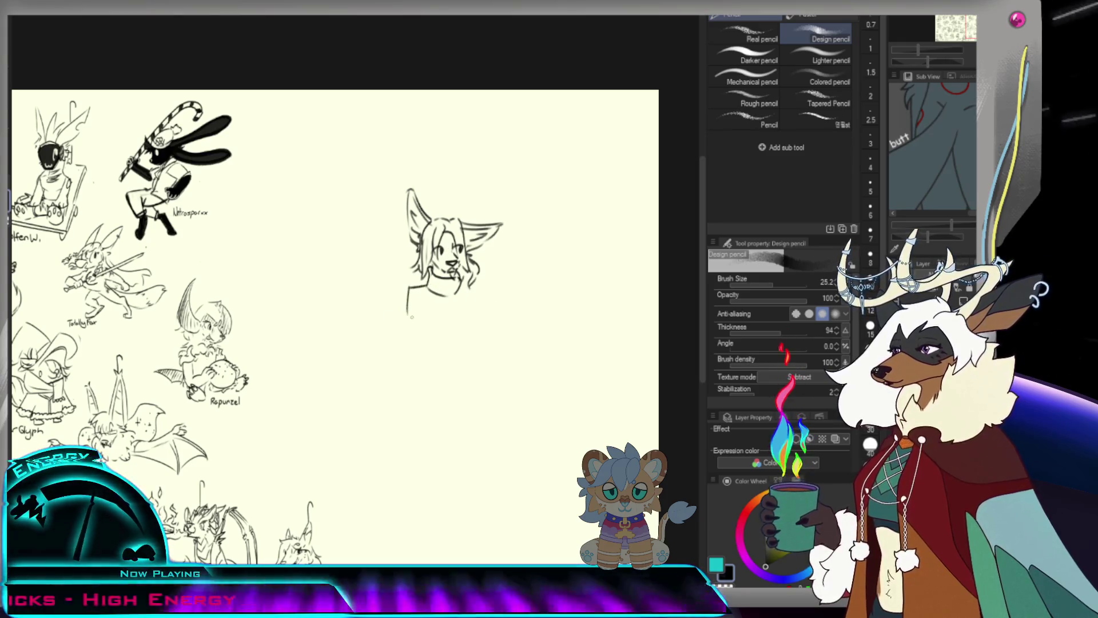
mouse_move(425, 292)
mouse_down()
mouse_move(406, 284)
mouse_move(398, 323)
mouse_up()
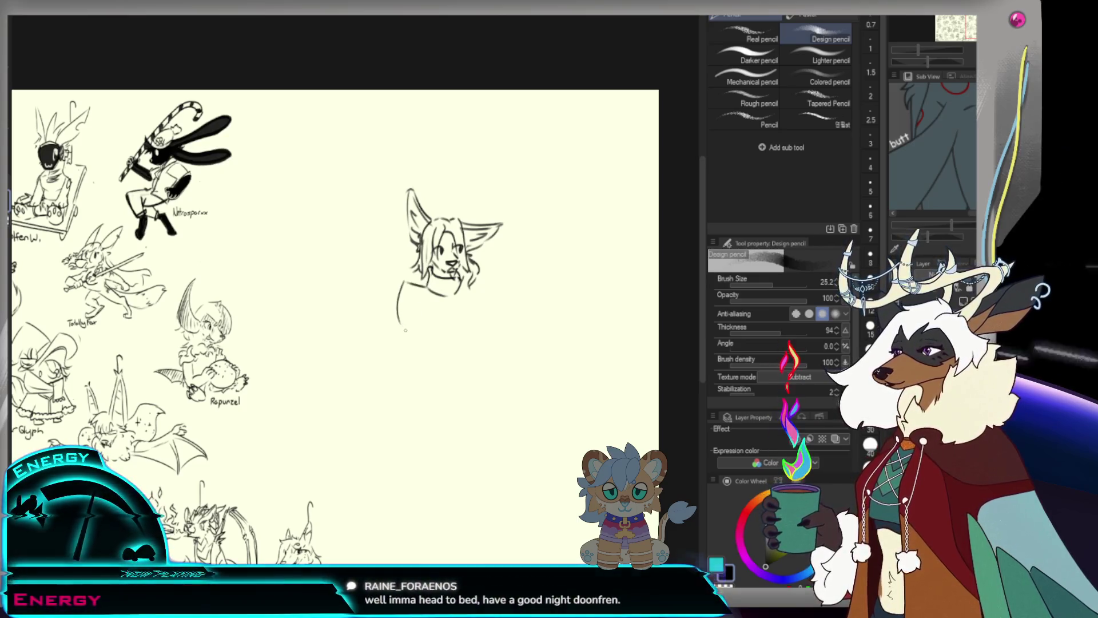
Draw the right side of the body and close the cup held in the character's hand.
drag(470, 284, 473, 311)
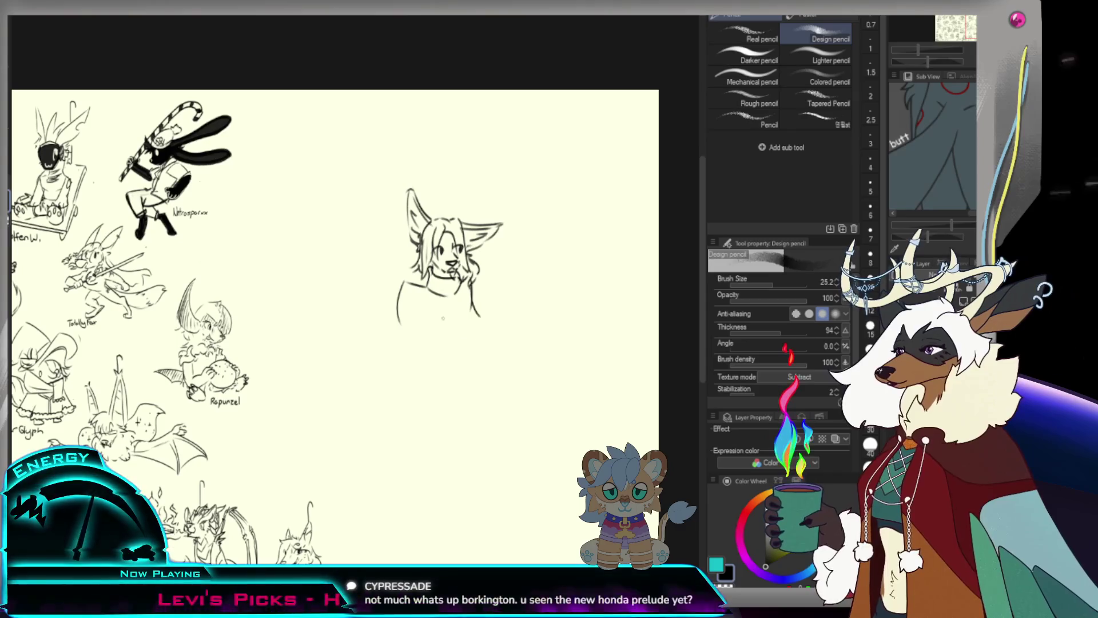
mouse_move(399, 324)
mouse_down()
mouse_move(439, 304)
mouse_move(418, 319)
mouse_up()
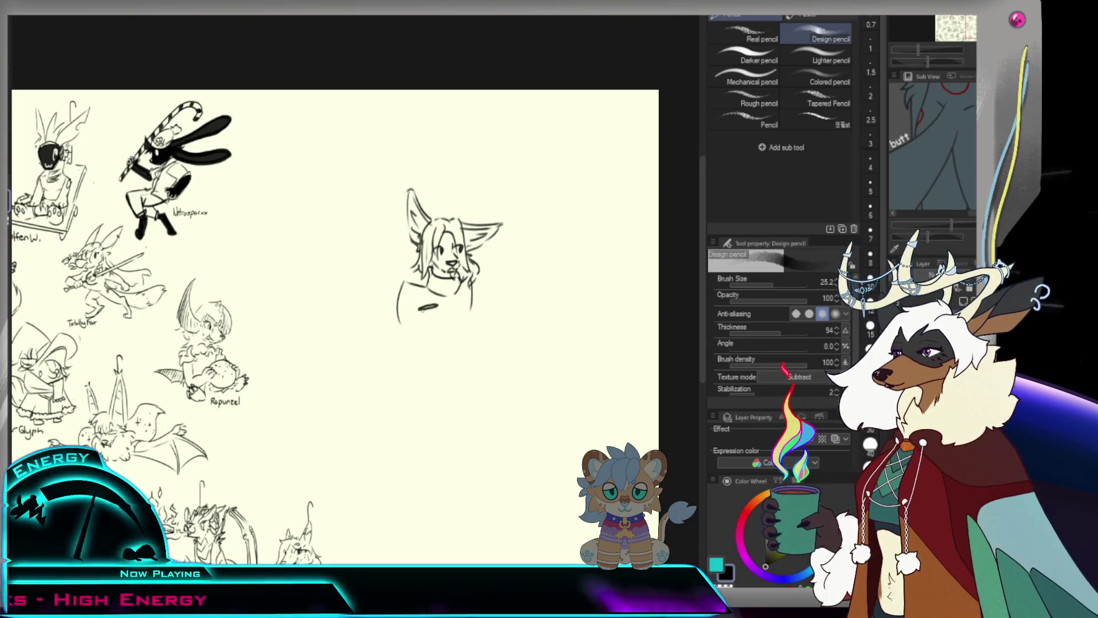
mouse_move(440, 307)
mouse_down()
mouse_move(439, 324)
mouse_move(427, 328)
mouse_move(439, 307)
mouse_move(424, 324)
mouse_move(436, 327)
mouse_up()
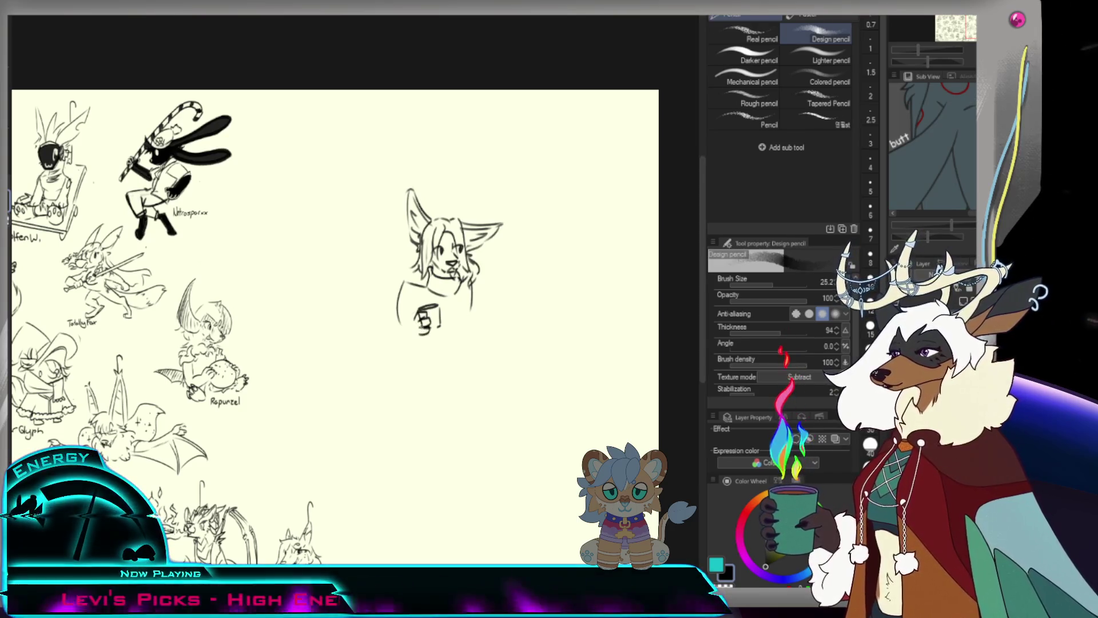
key(b)
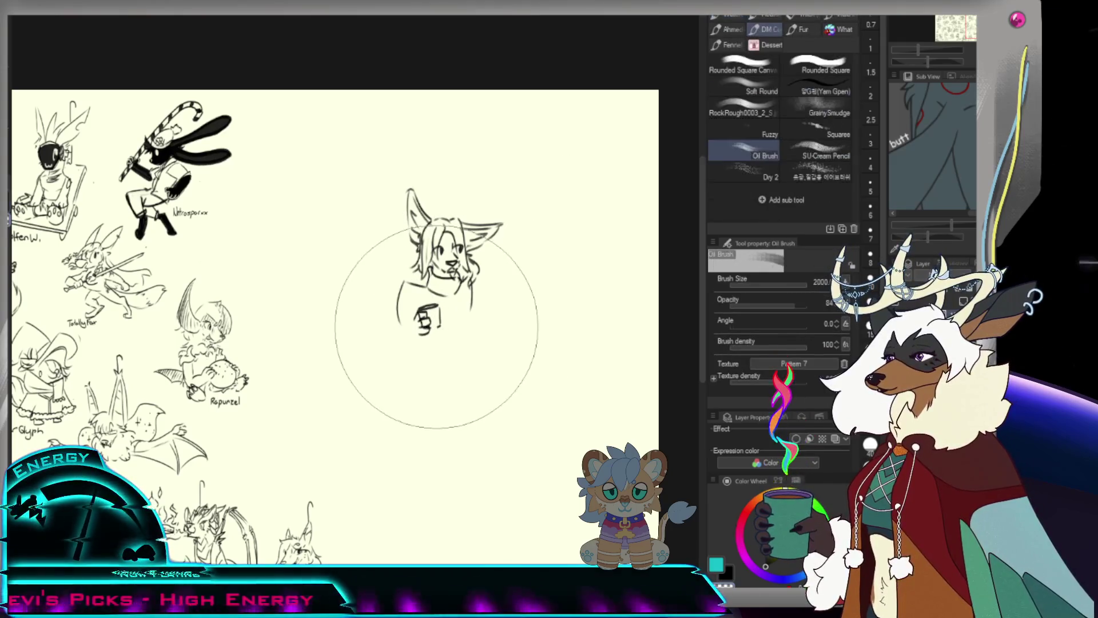
key(p)
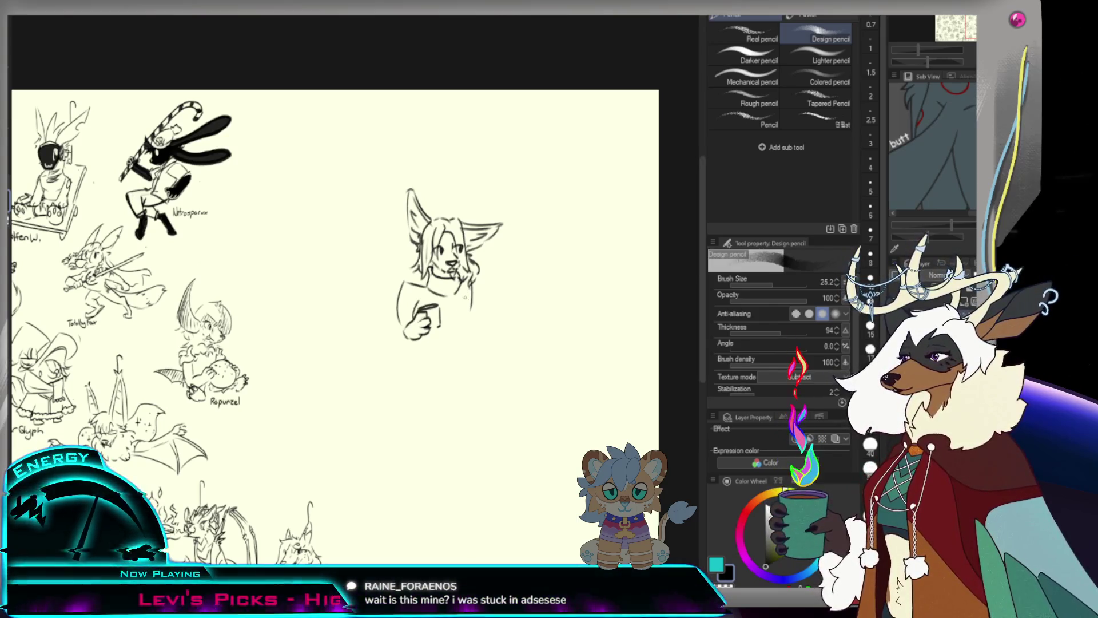
Draw the bottom edge of the mug and check the sketch against the page.
key(e)
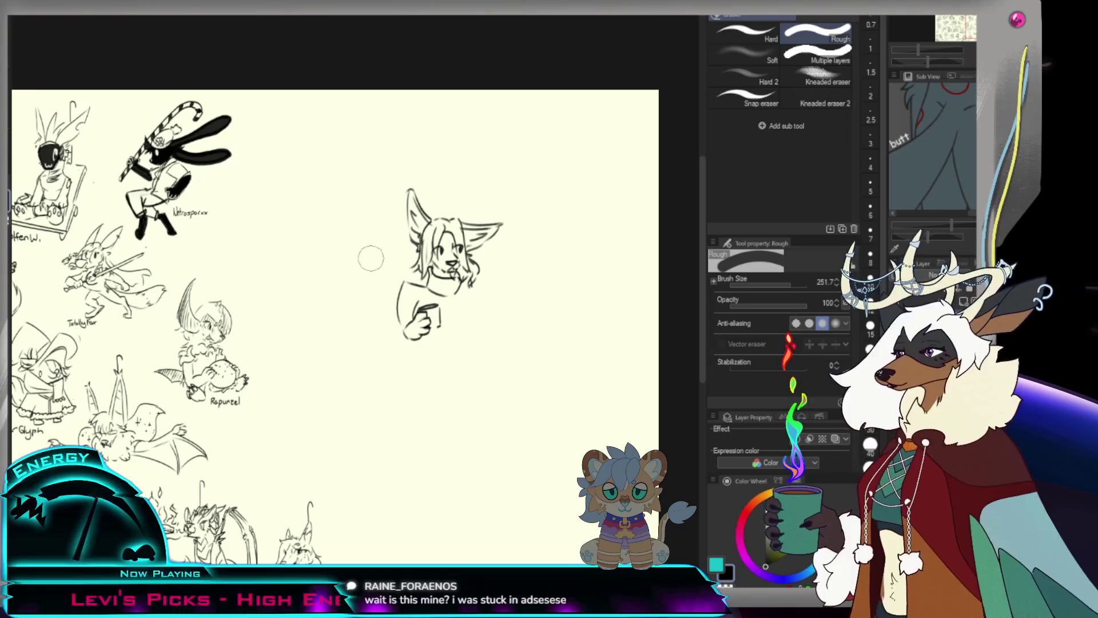
key(p)
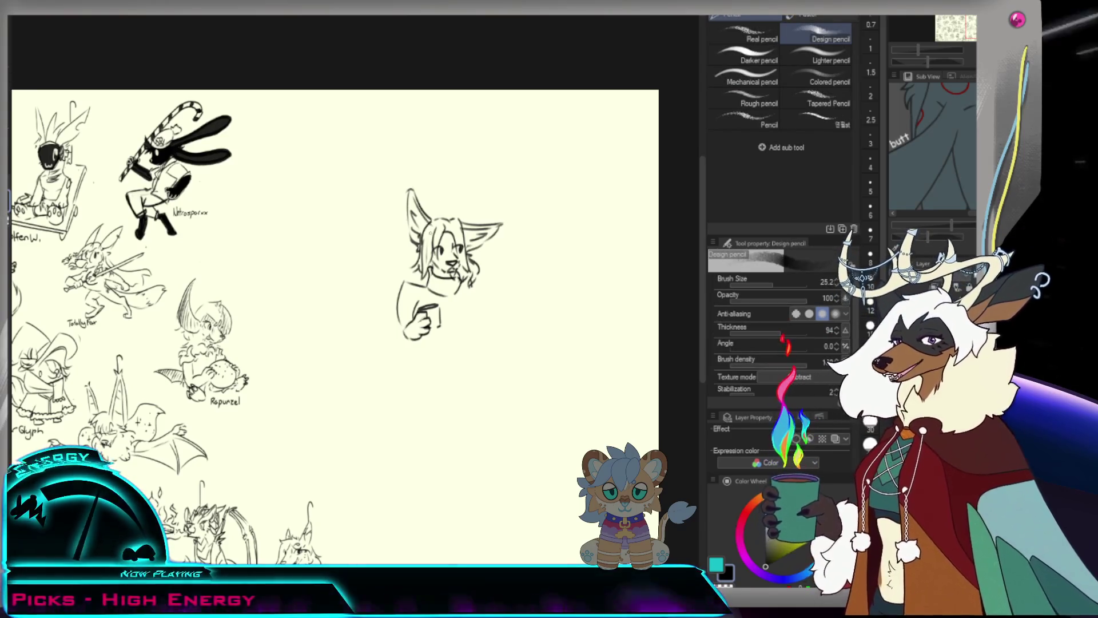
scroll(431, 226, up, 4)
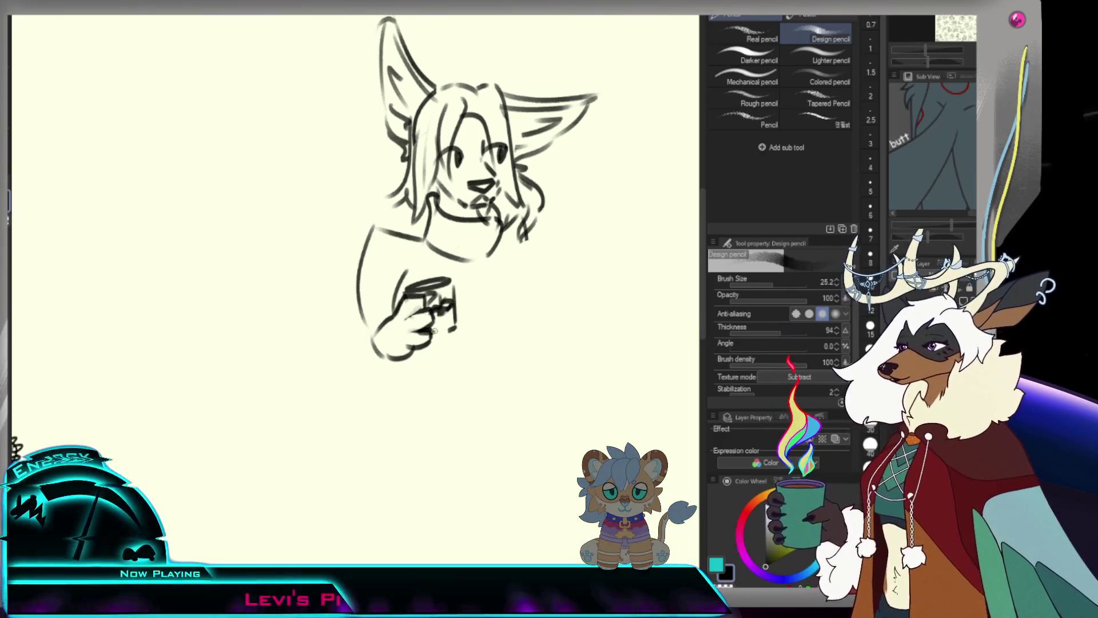
drag(429, 336, 455, 329)
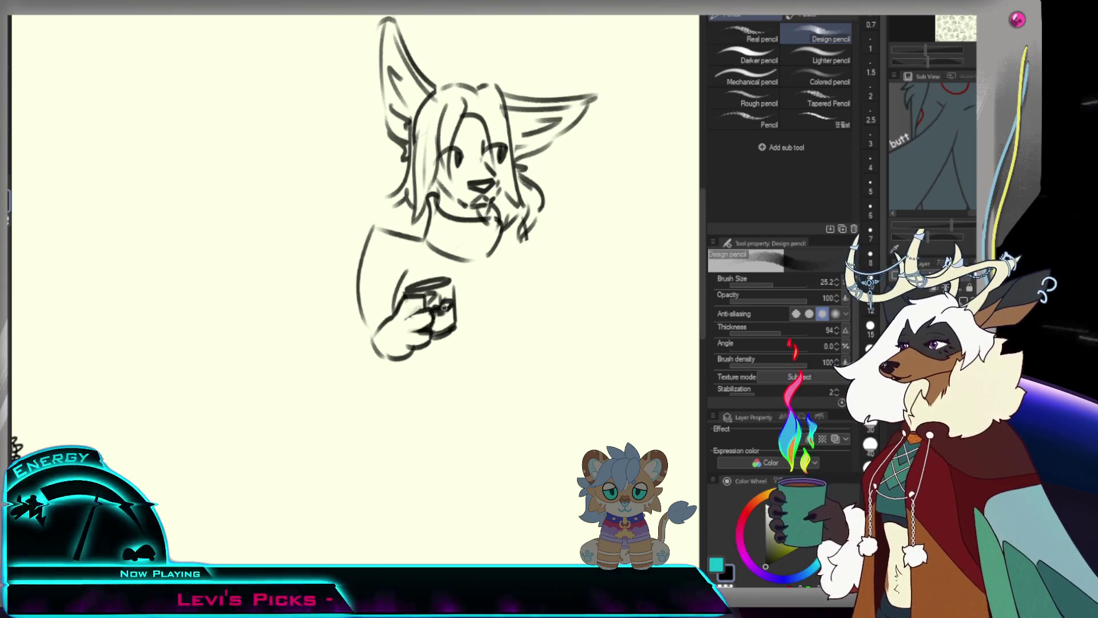
ctrl+alt+click(451, 339)
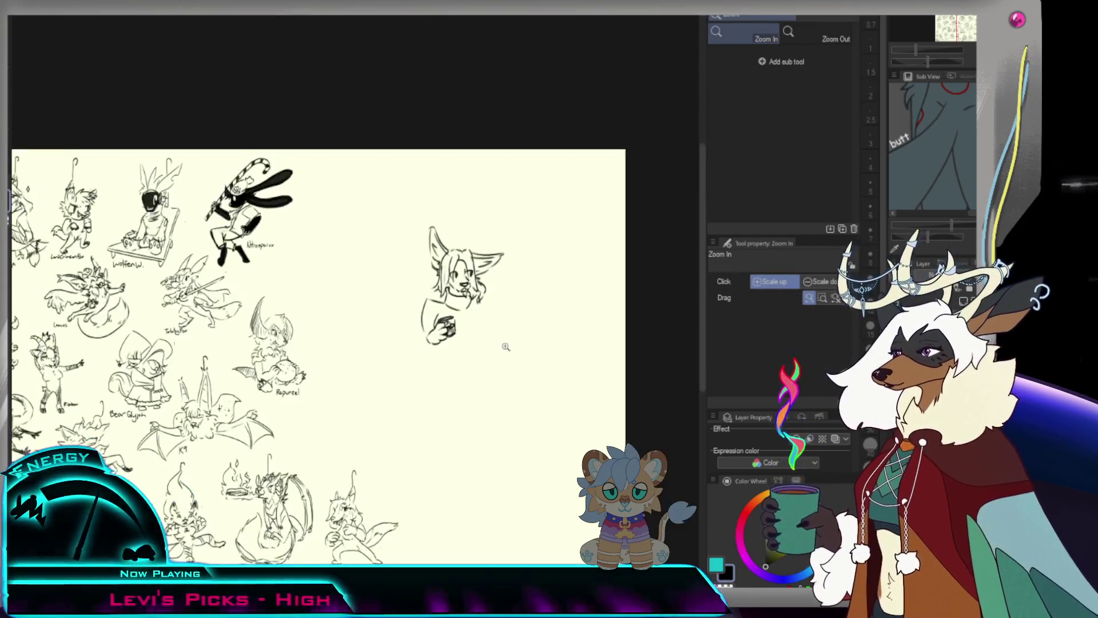
ctrl+click(503, 348)
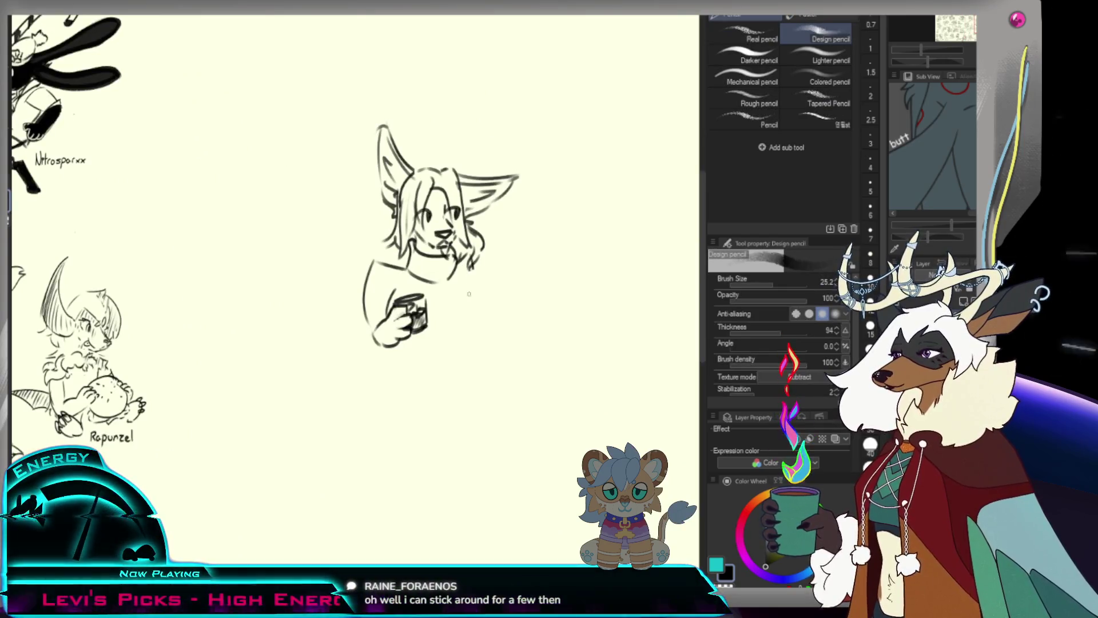
Outline the right side of the torso, redrawing the lower line once.
drag(465, 273, 444, 325)
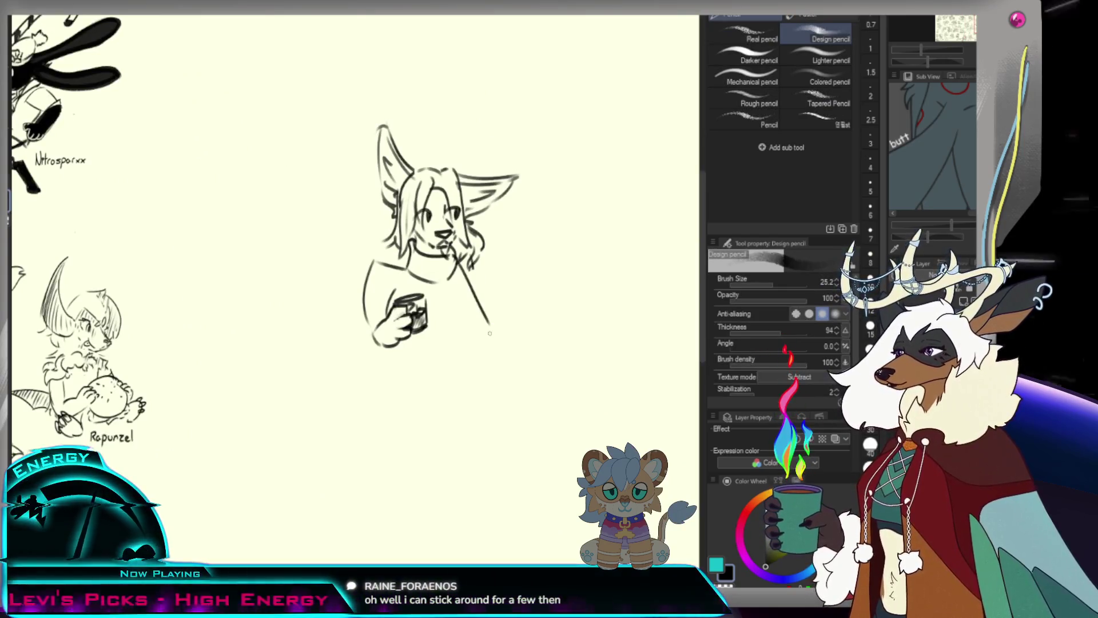
ctrl+alt+click(444, 325)
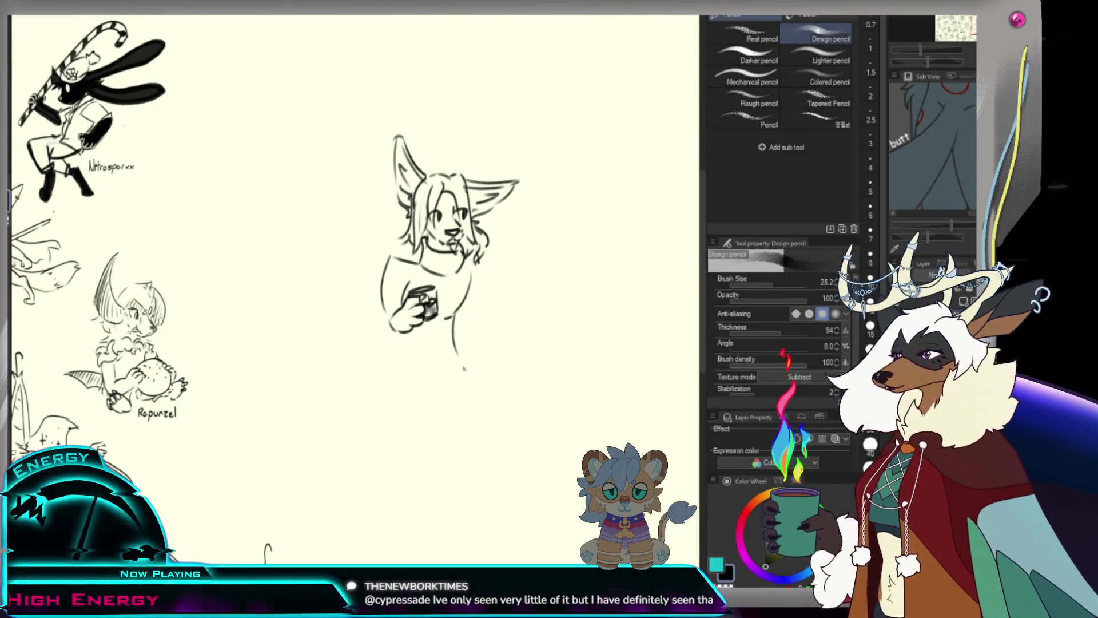
key(ctrl+z)
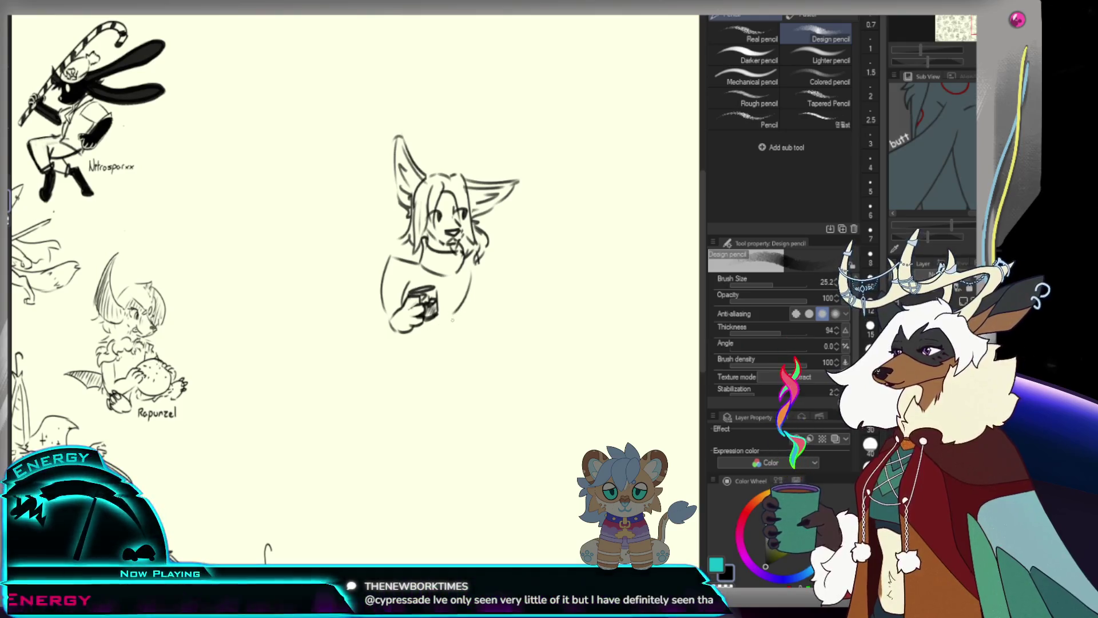
mouse_move(464, 297)
mouse_down()
mouse_move(446, 328)
mouse_move(462, 345)
mouse_move(400, 349)
mouse_move(467, 349)
mouse_up()
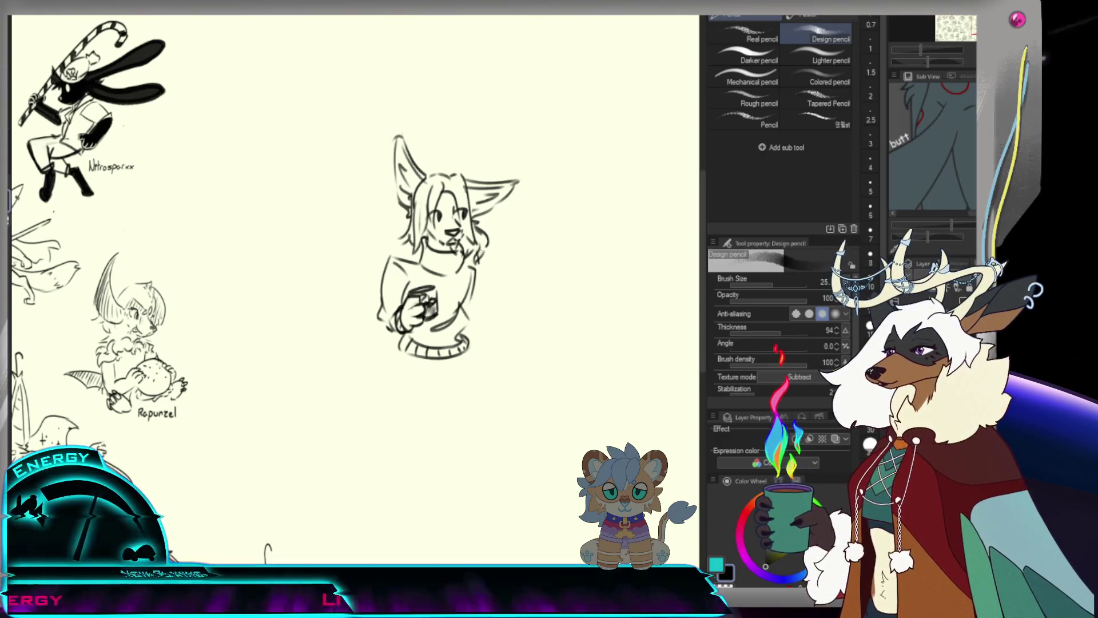
Sketch the figure's right side and a first leg line below the sweater hem, redoing it straighter.
drag(469, 260, 489, 286)
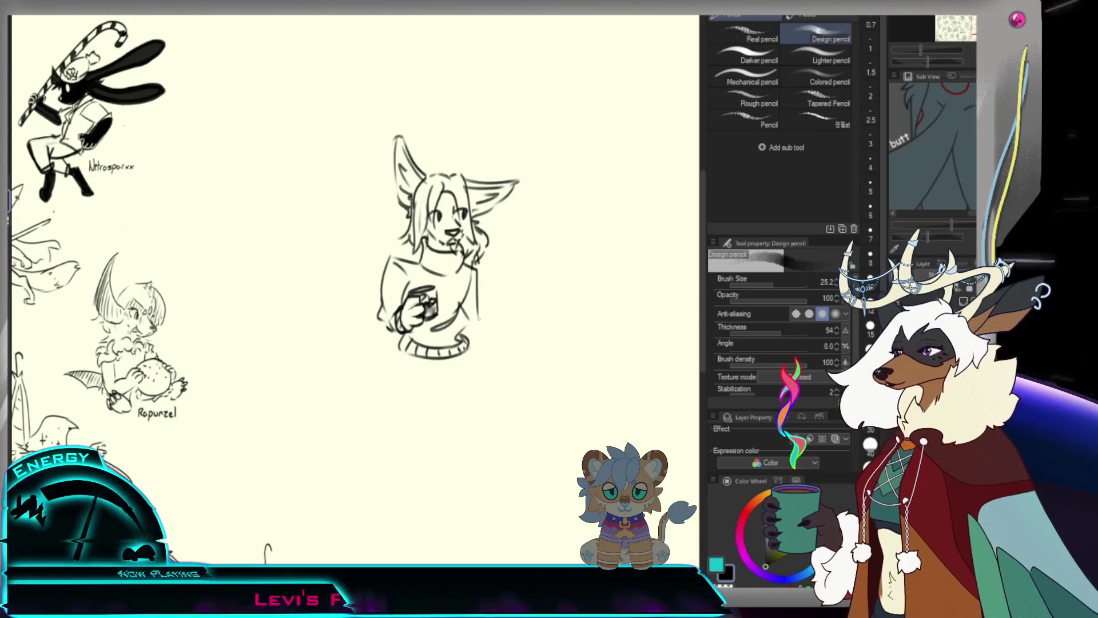
drag(479, 326, 483, 352)
drag(401, 351, 398, 390)
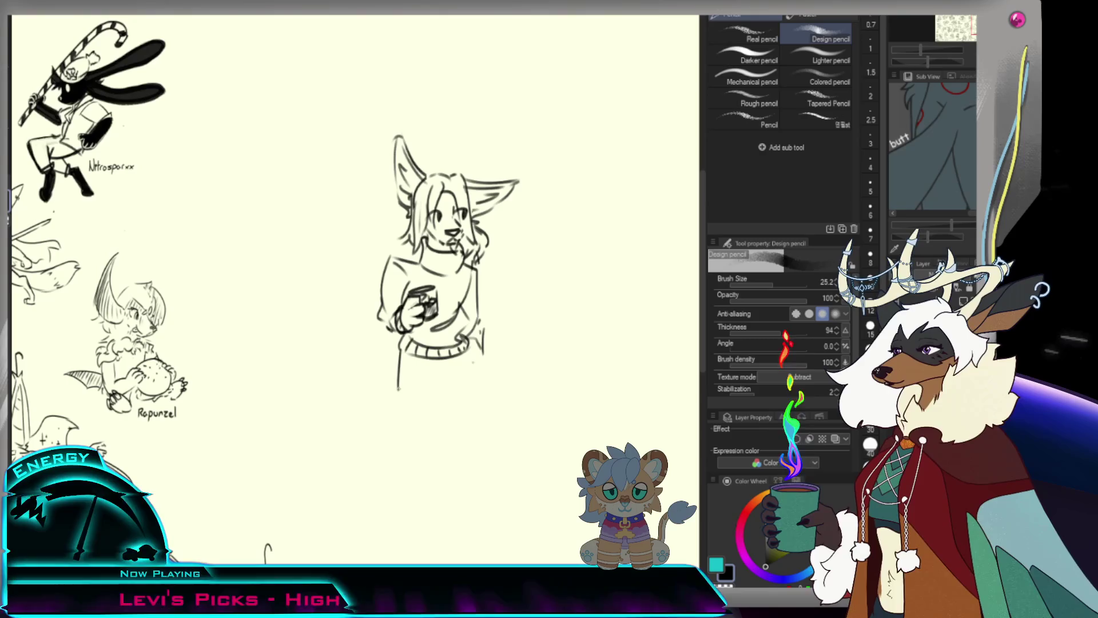
key(ctrl+z)
mouse_move(401, 349)
mouse_down()
mouse_move(397, 395)
mouse_move(423, 377)
mouse_up()
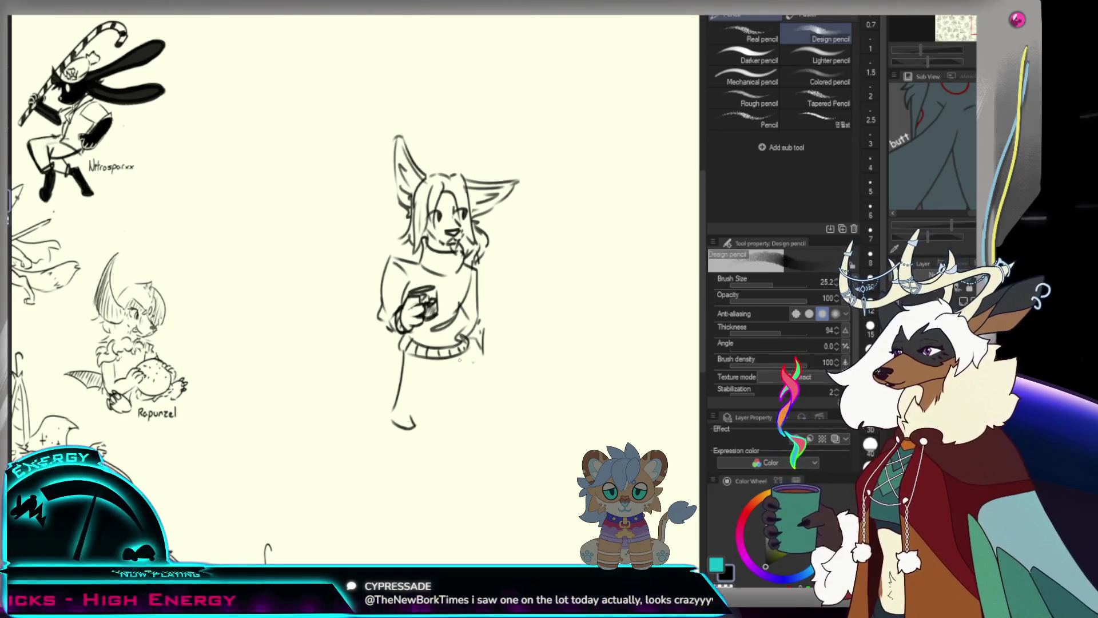
key(ctrl+z)
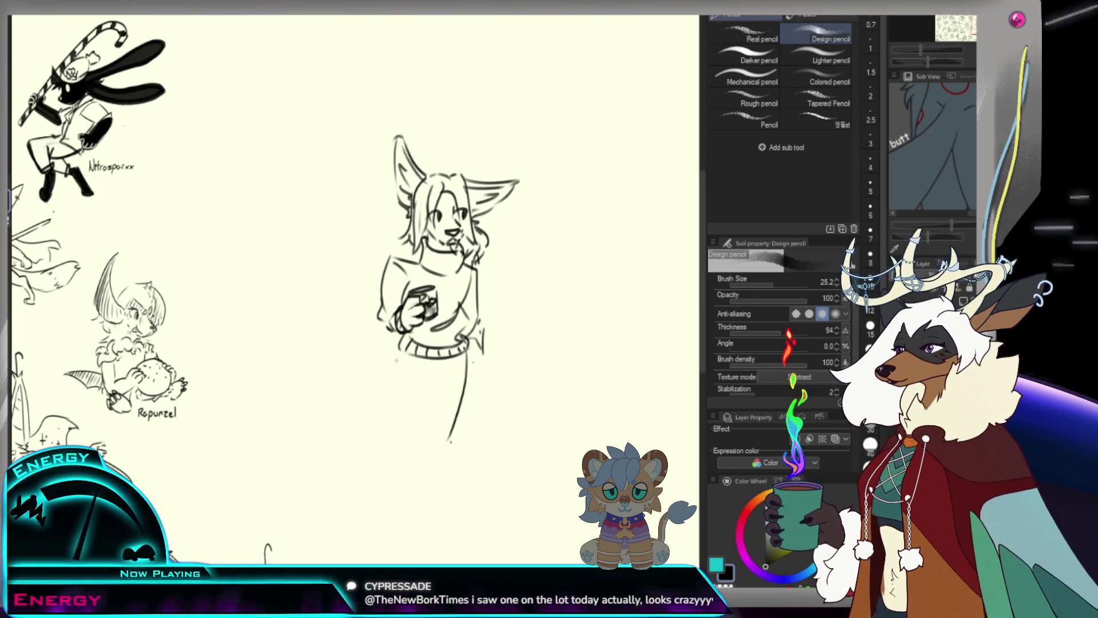
Draw the long left leg line below the sweater, undoing attempts until it reaches low enough.
drag(398, 357, 398, 418)
drag(469, 354, 489, 407)
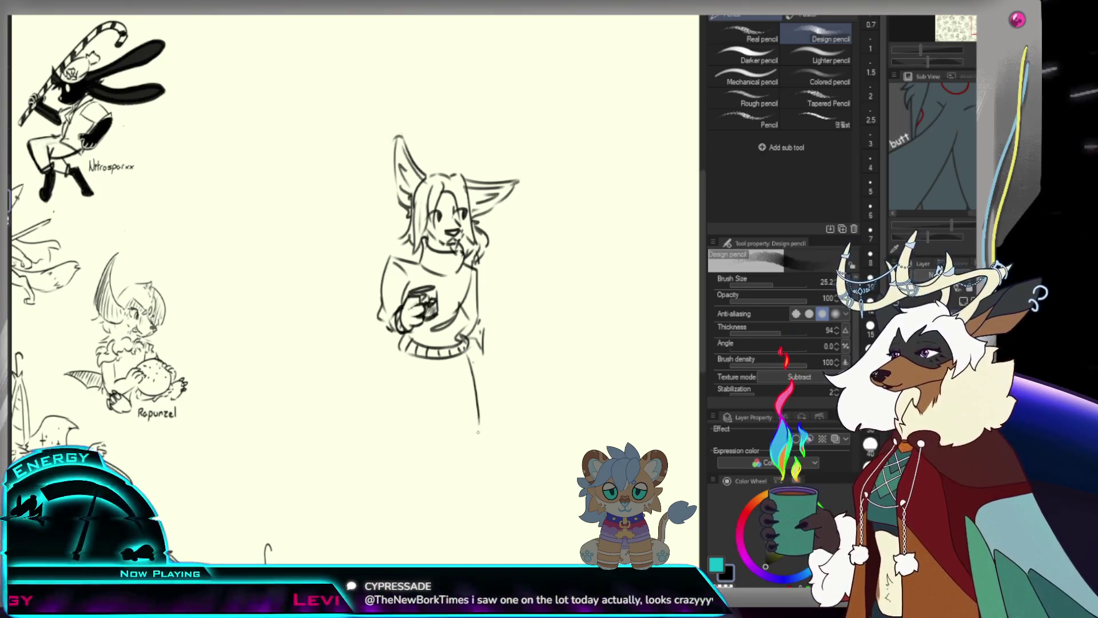
key(ctrl+z)
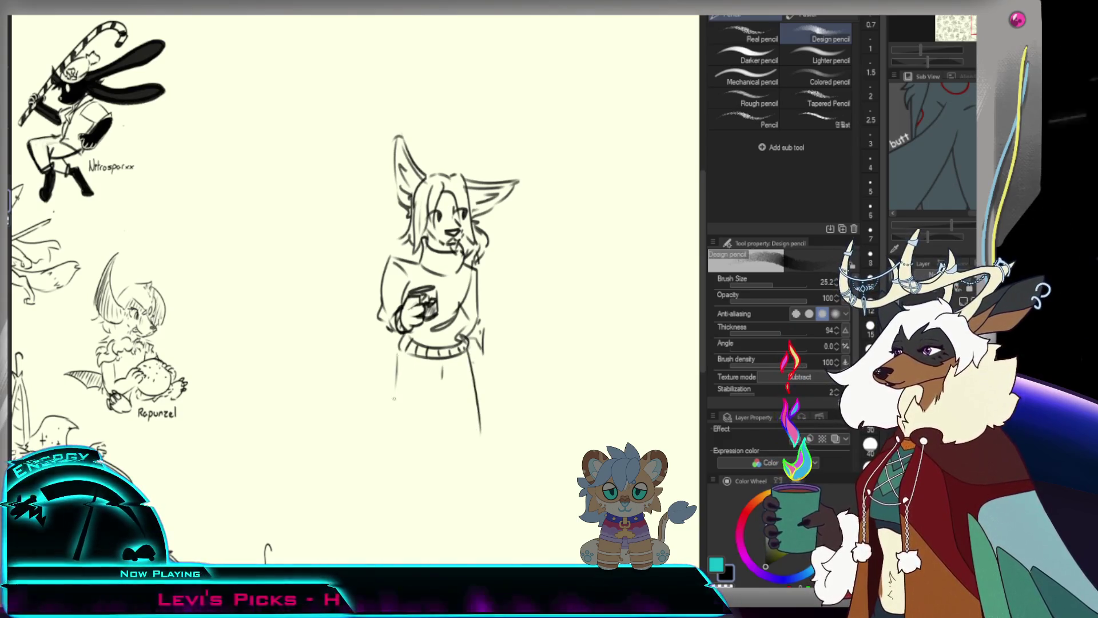
drag(405, 357, 401, 440)
key(ctrl+z)
drag(403, 352, 404, 447)
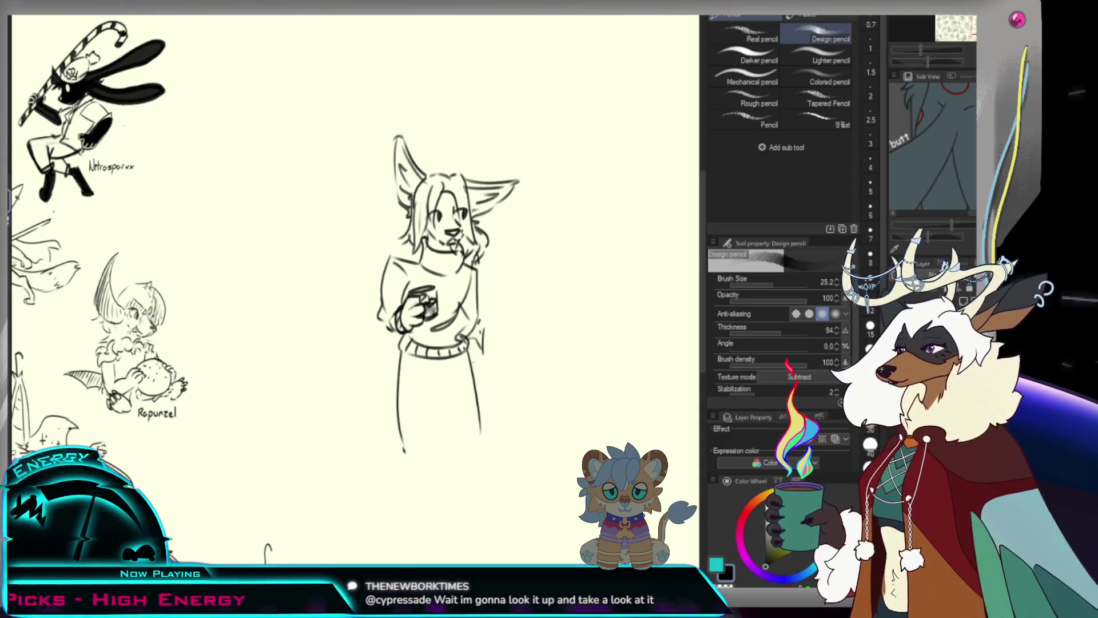
Draw a small curve left of the hem and try tail curves to the right, undoing misses.
mouse_move(376, 352)
mouse_down()
mouse_move(403, 344)
mouse_move(377, 431)
mouse_up()
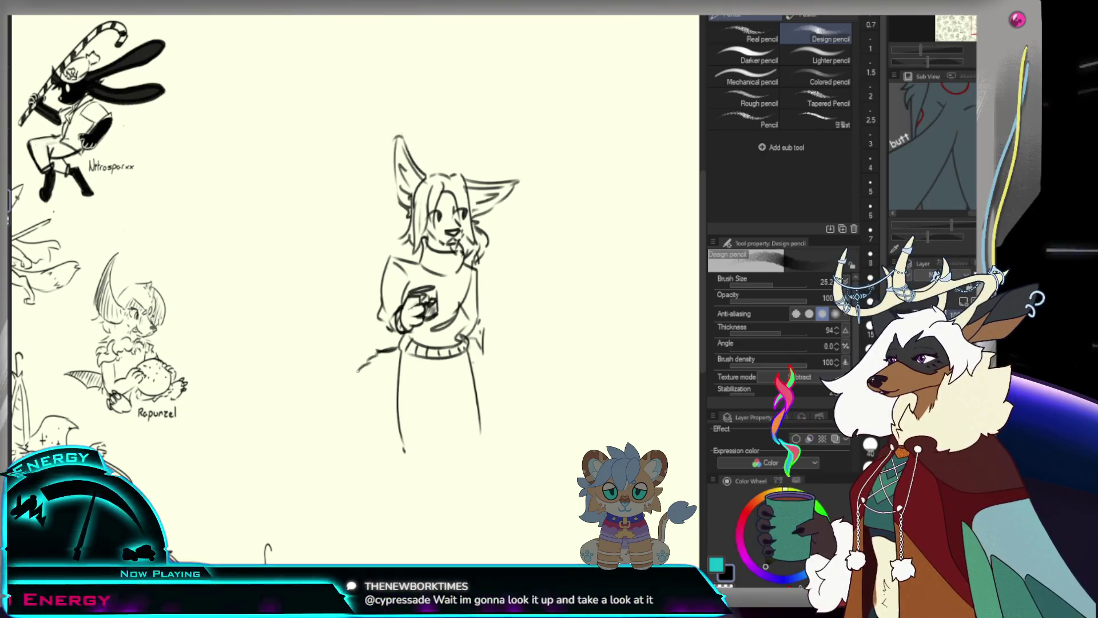
key(ctrl+z)
drag(369, 365, 368, 430)
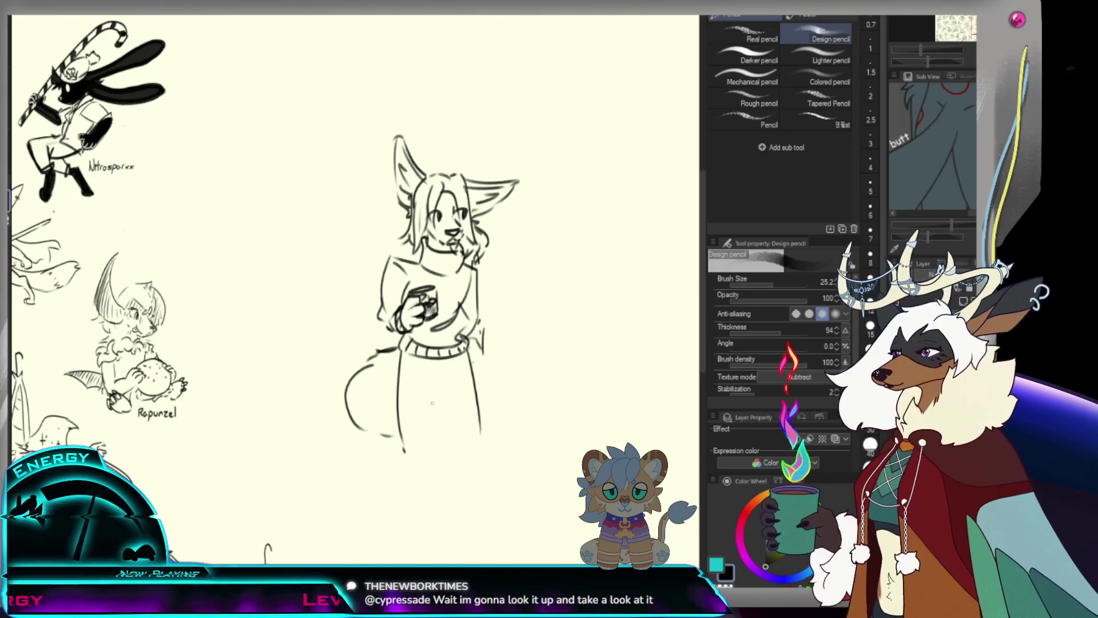
drag(530, 361, 486, 410)
key(ctrl+z)
mouse_move(513, 369)
mouse_down()
mouse_move(487, 411)
mouse_move(556, 333)
mouse_move(565, 347)
mouse_up()
key(ctrl+z)
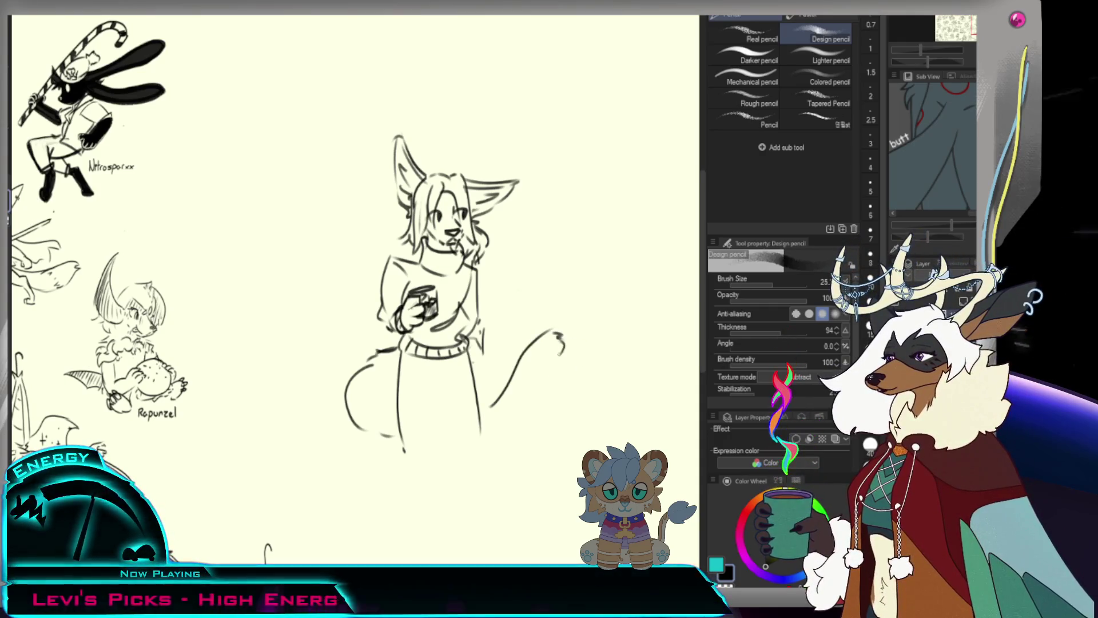
Double the tail outline beneath the tail and add a curve inside the lower-left body.
drag(498, 420, 529, 389)
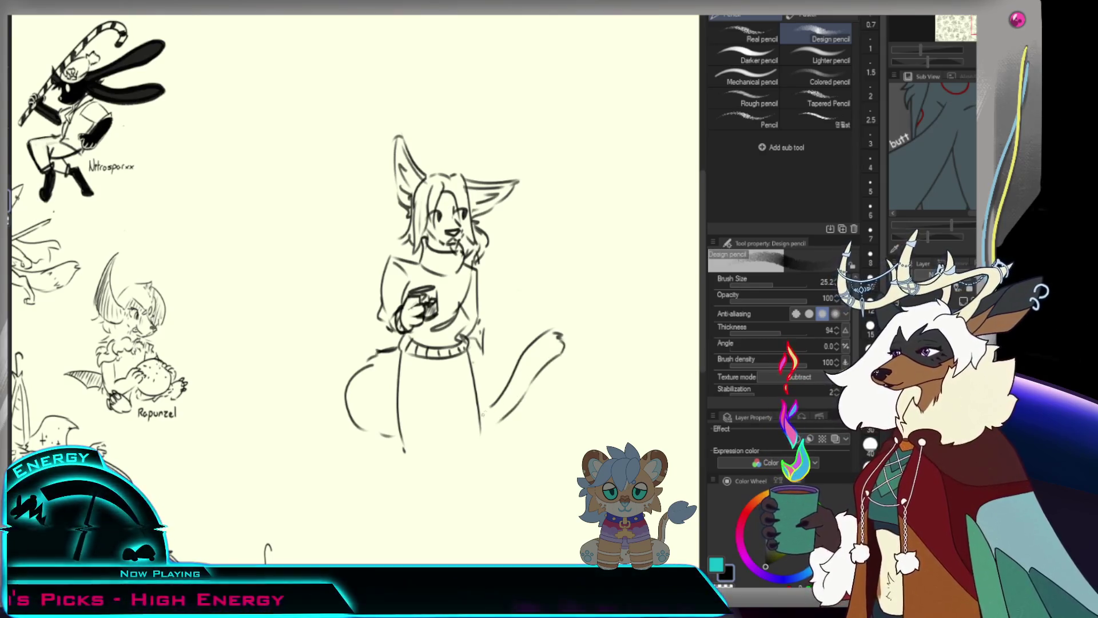
mouse_move(395, 420)
mouse_down()
mouse_move(380, 391)
mouse_move(364, 398)
mouse_move(387, 404)
mouse_up()
key(p)
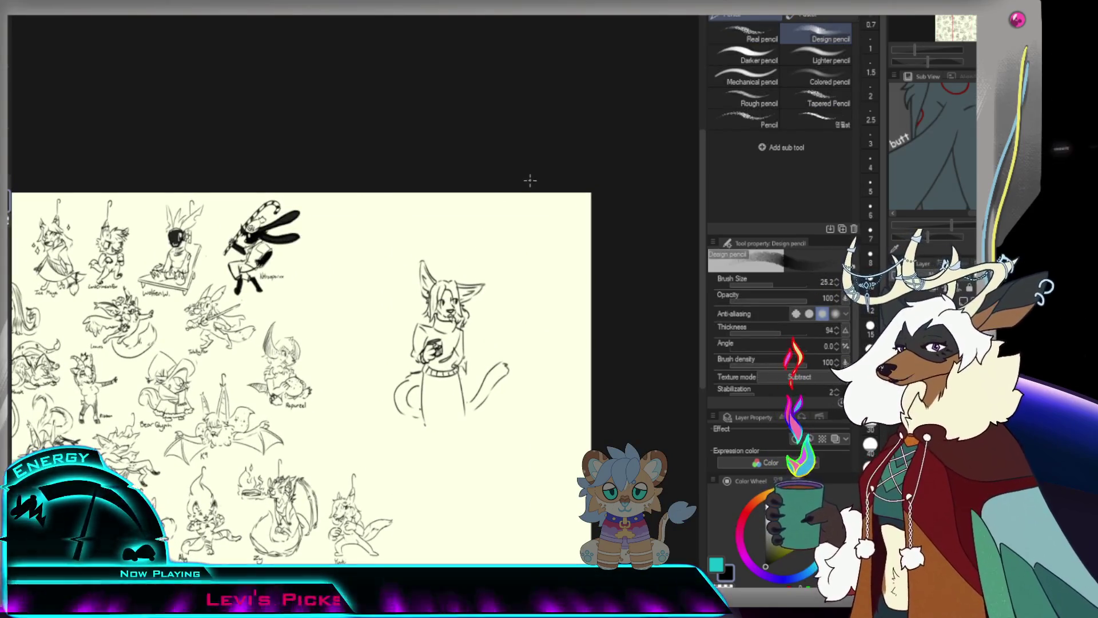
Redraw the left trouser leg ending in a rounded foot, undoing stray strokes.
key(/)
click(455, 408)
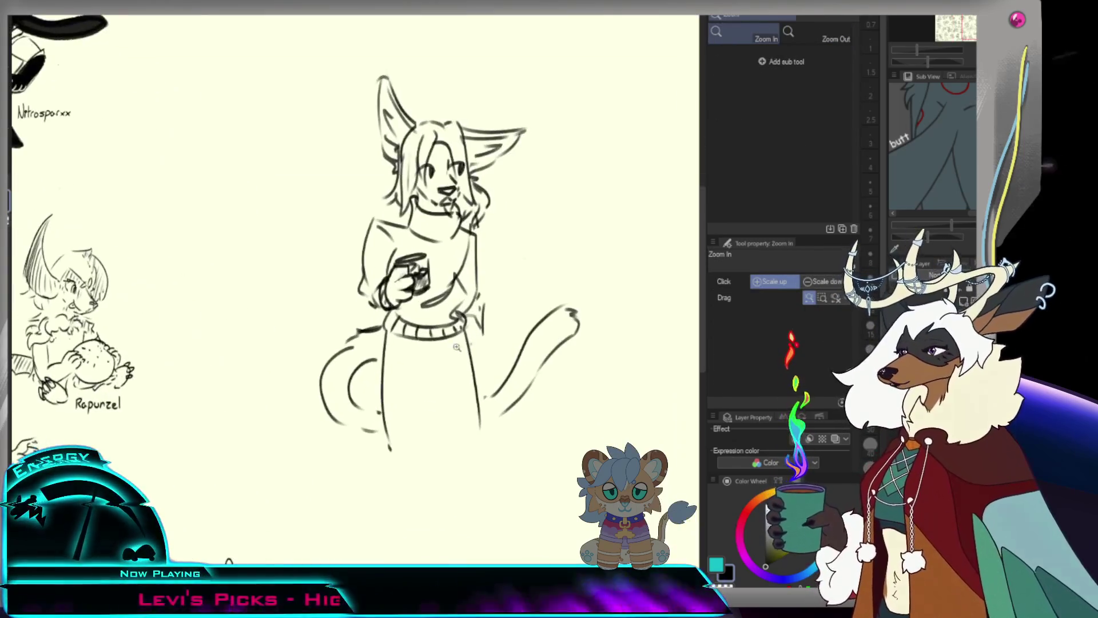
key(p)
key(ctrl+z)
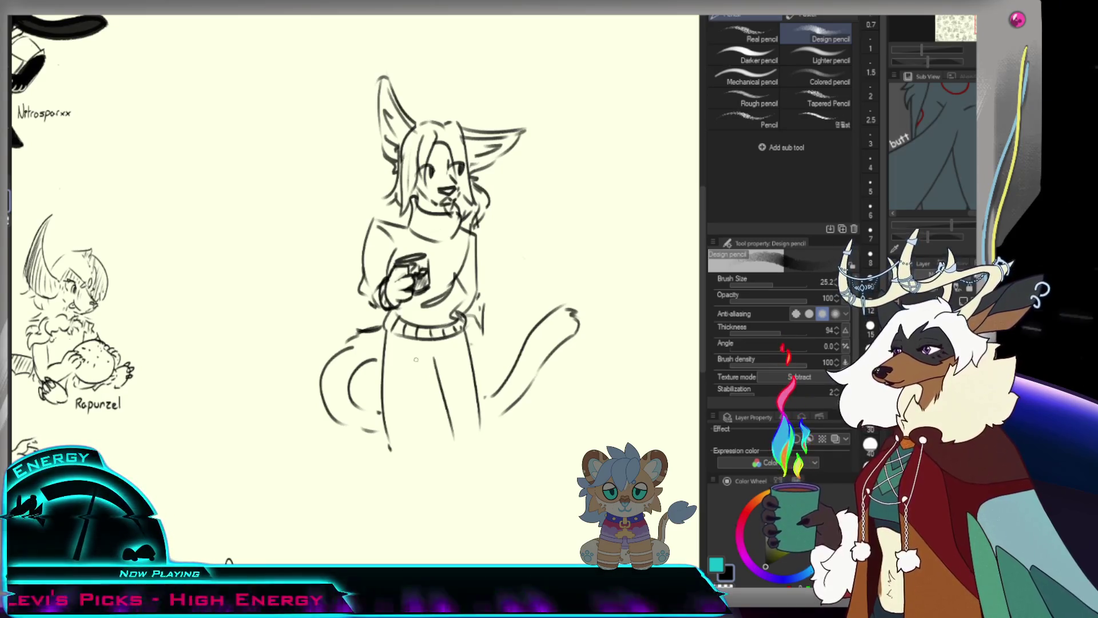
drag(422, 361, 404, 445)
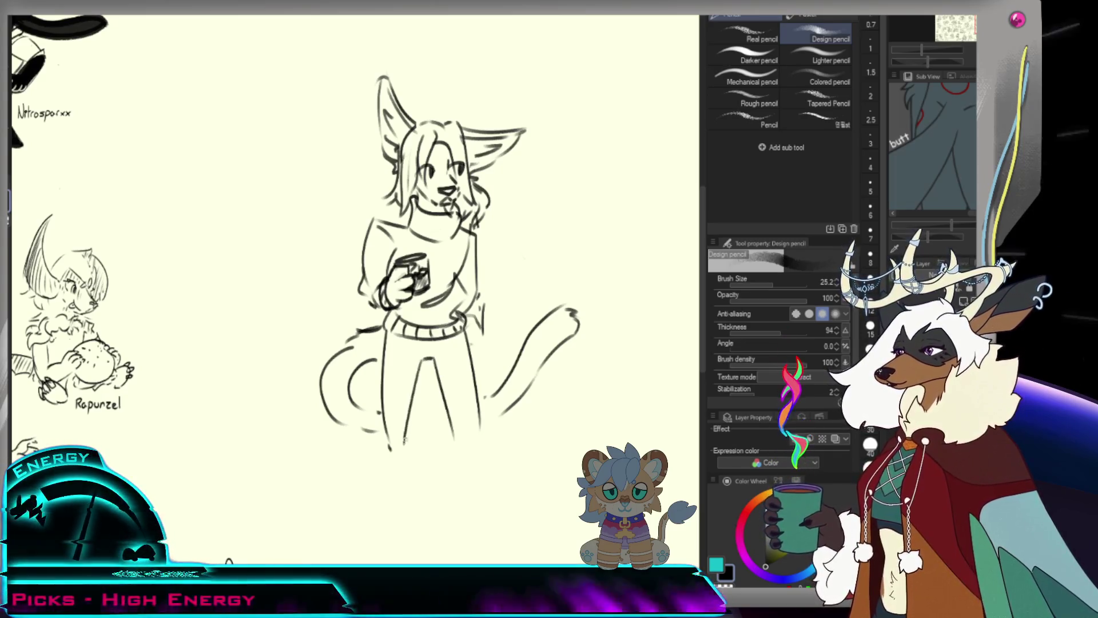
mouse_move(420, 362)
mouse_down()
mouse_move(418, 447)
mouse_move(402, 438)
mouse_move(415, 466)
mouse_up()
key(ctrl+z)
key(ctrl+z)
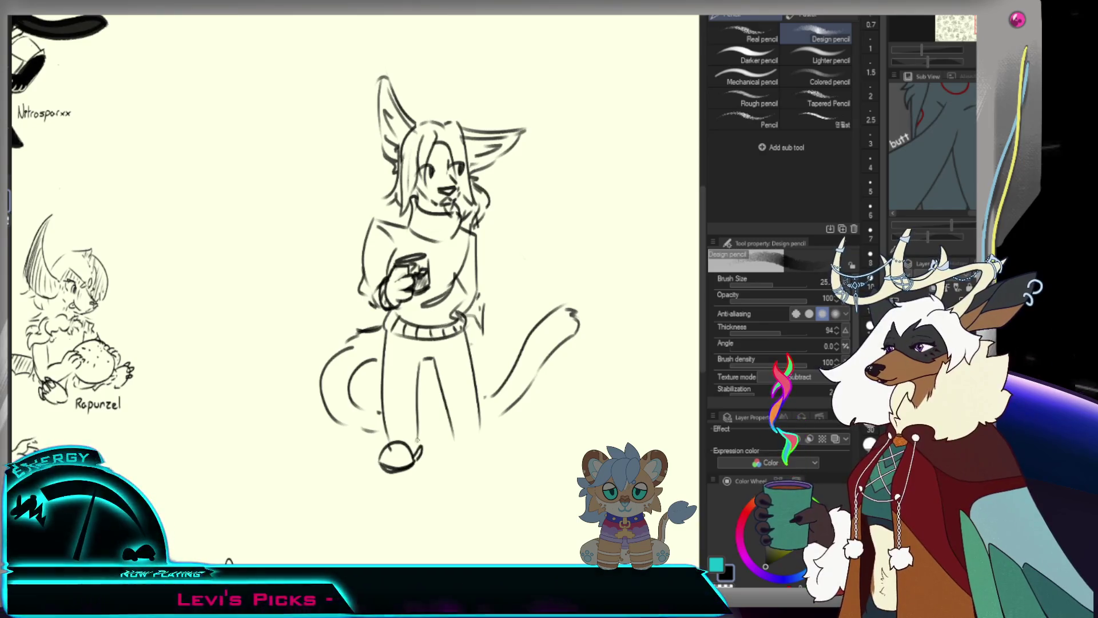
drag(409, 444, 416, 444)
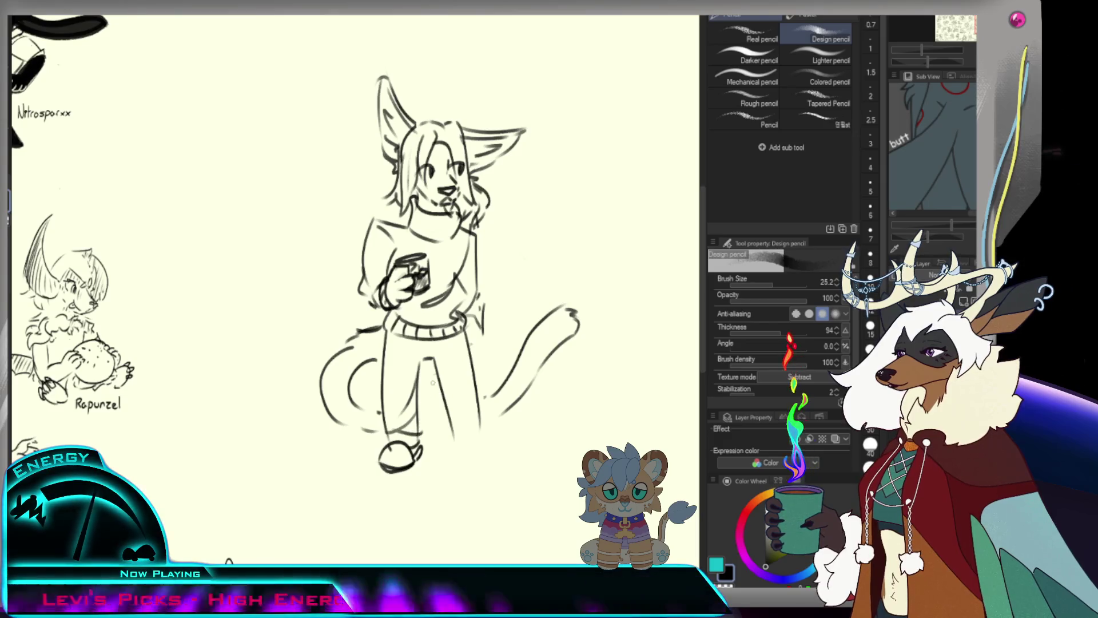
Draw the right trouser leg and foot, plus a short line beside the right hand.
mouse_move(472, 404)
mouse_down()
mouse_move(478, 424)
mouse_move(456, 436)
mouse_up()
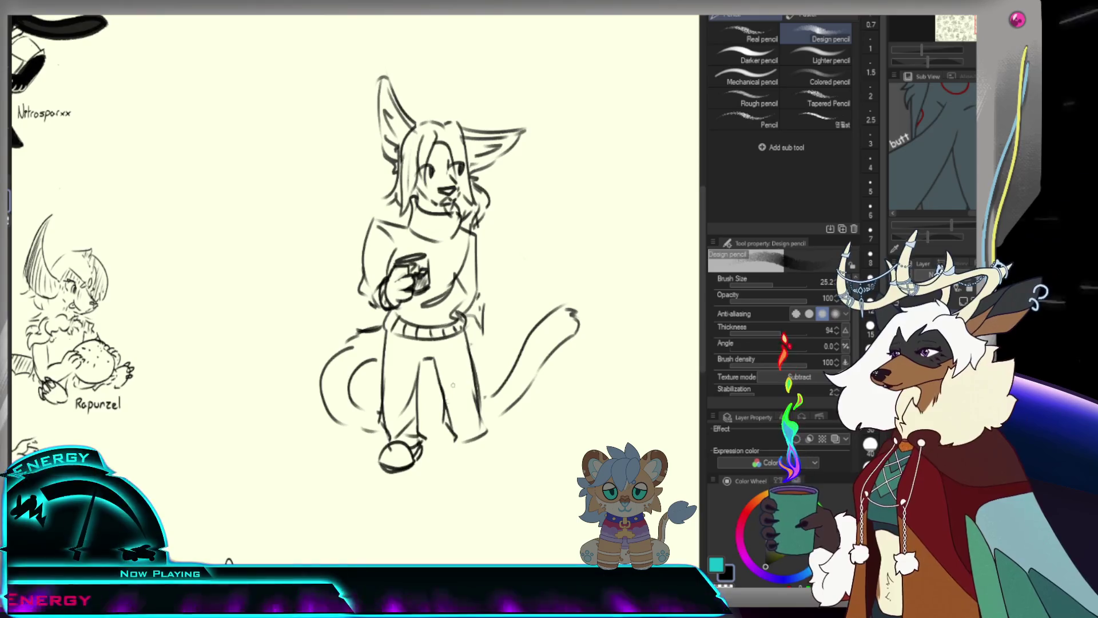
mouse_move(462, 448)
mouse_down()
mouse_move(493, 428)
mouse_move(501, 438)
mouse_move(453, 445)
mouse_up()
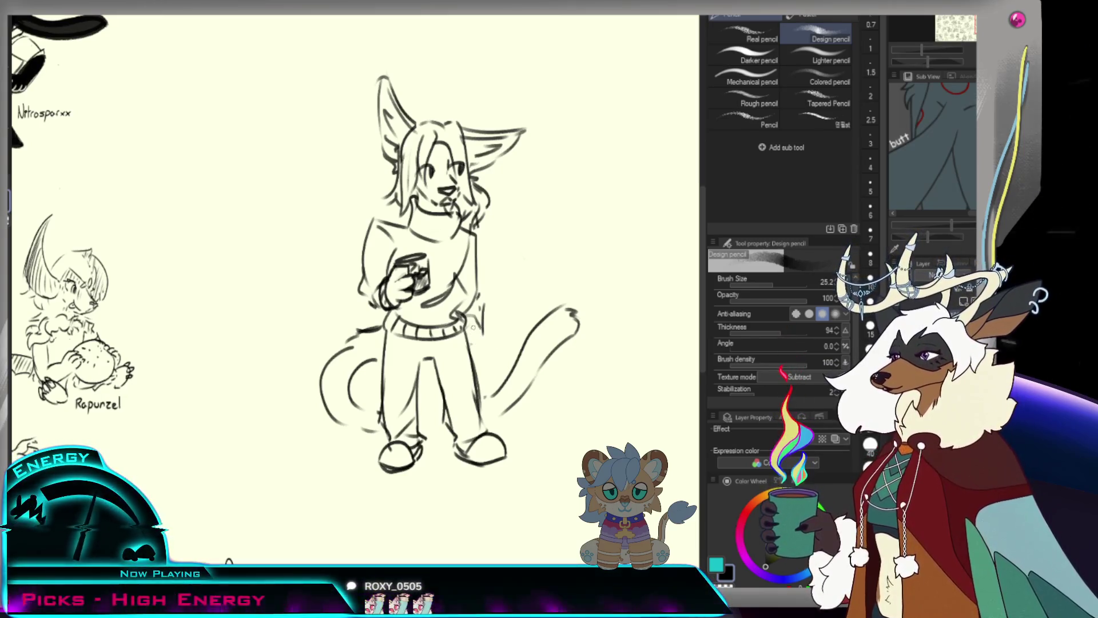
drag(470, 319, 473, 349)
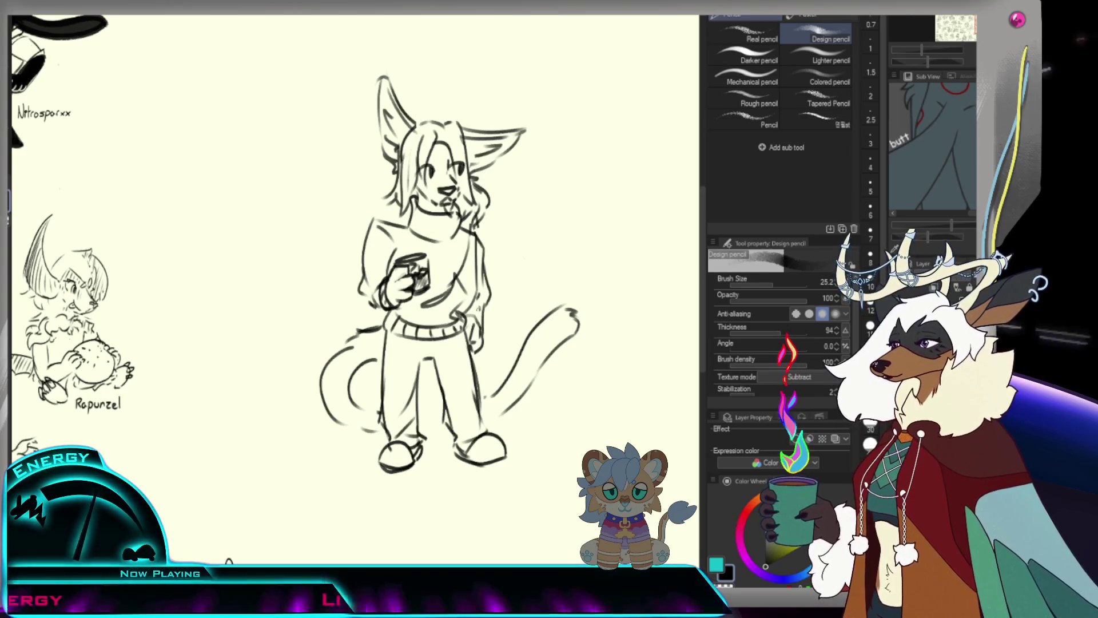
Erase around the left hair and shoulder and undo the shoulder and mug strokes.
key(e)
mouse_move(399, 197)
mouse_down()
mouse_move(361, 245)
mouse_move(363, 266)
mouse_up()
key(p)
key(ctrl+z)
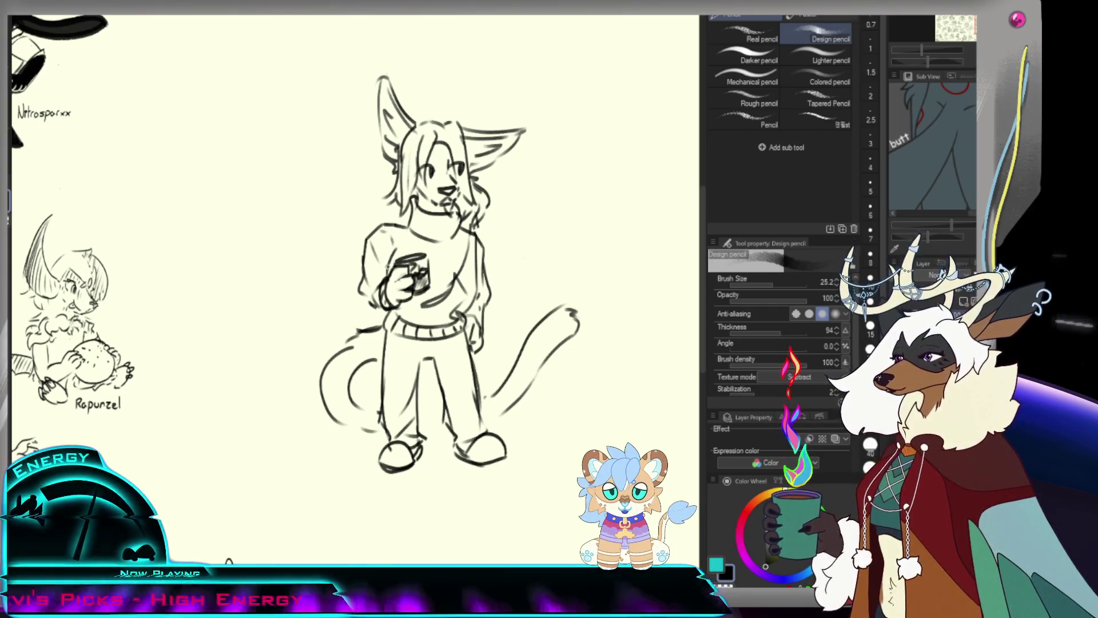
key(ctrl+z)
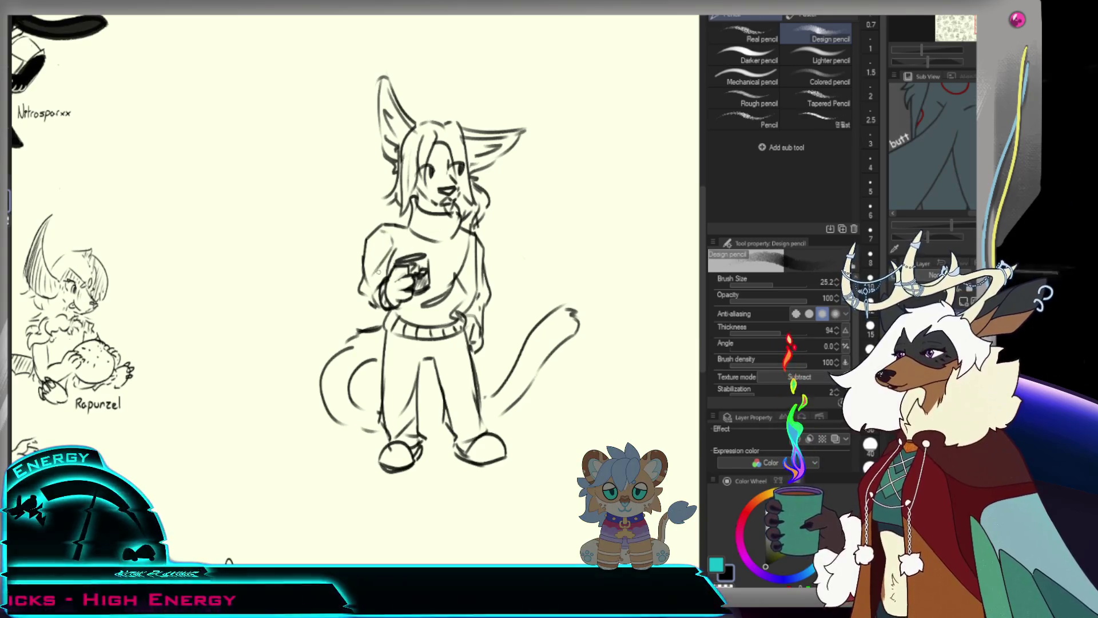
scroll(461, 300, down, 3)
scroll(461, 299, up, 2)
scroll(460, 299, down, 2)
click(496, 218)
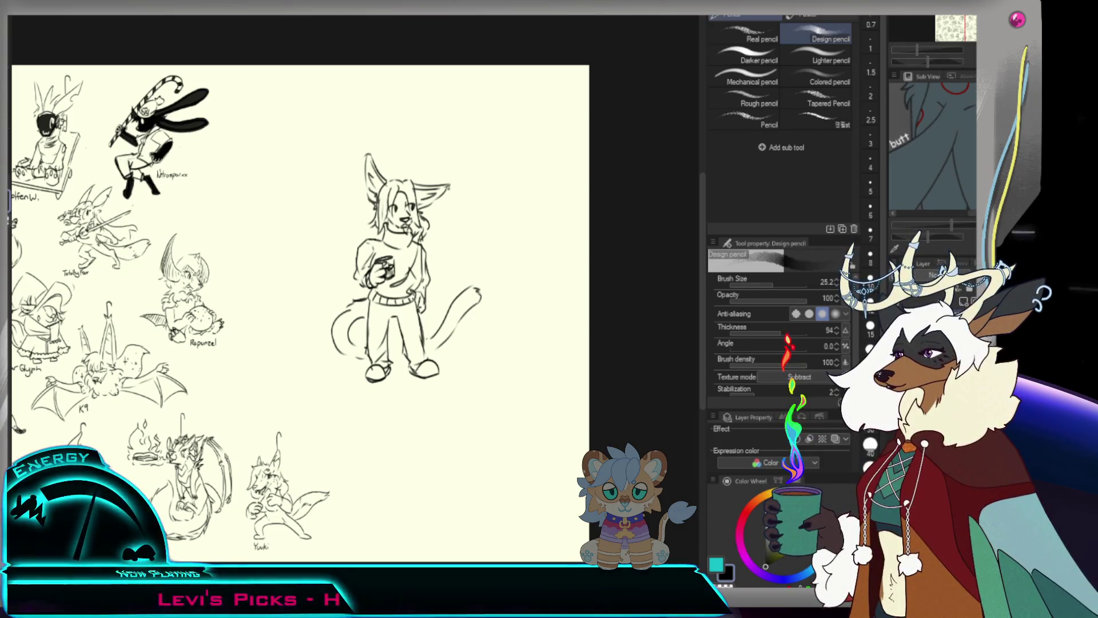
Touch up the ear edge and redo the antenna above the cat's head as a hooked curve.
drag(448, 184, 449, 217)
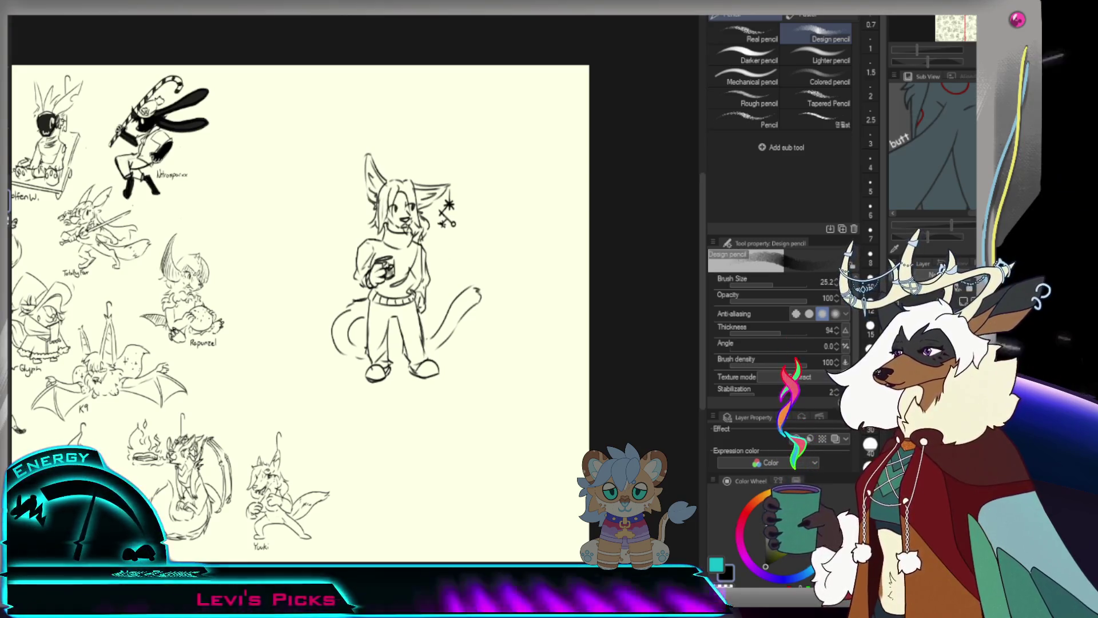
scroll(479, 241, down, 3)
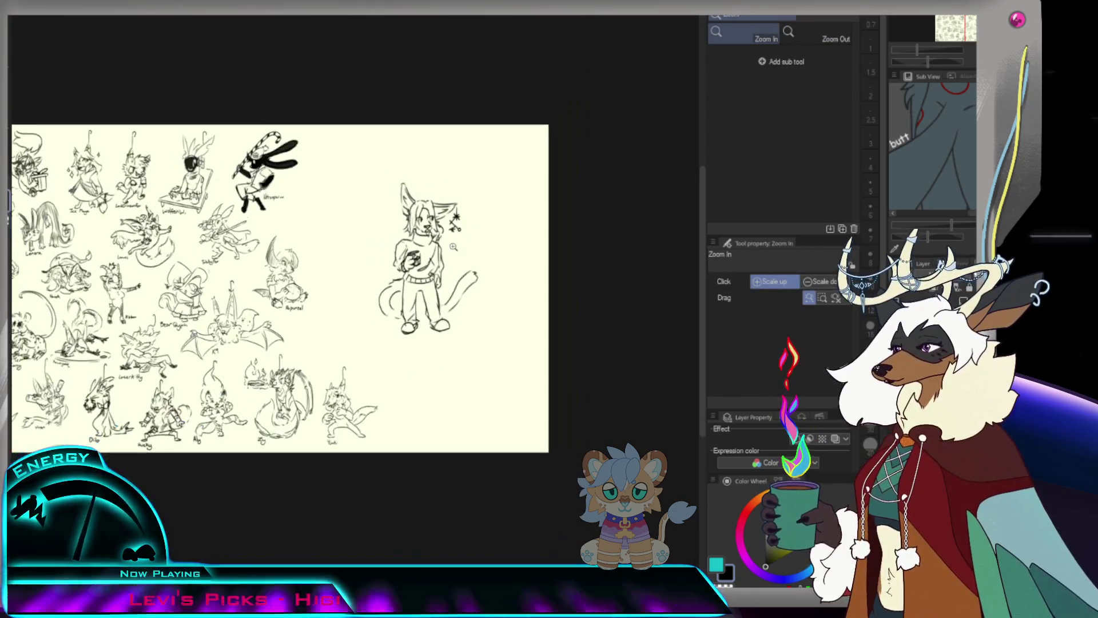
scroll(479, 240, up, 4)
scroll(479, 240, down, 1)
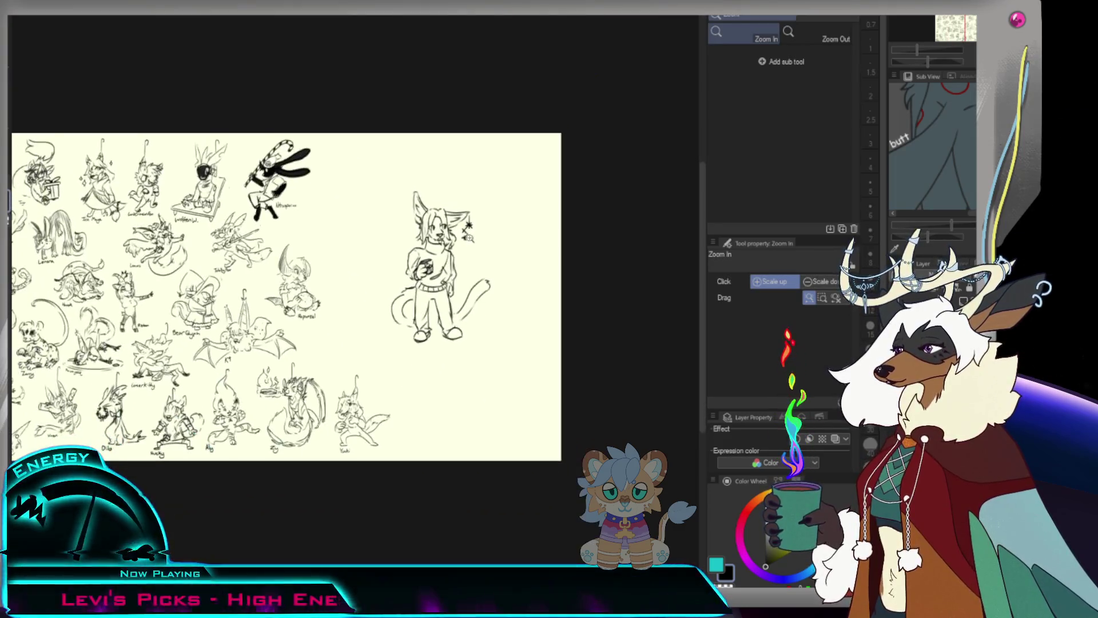
scroll(487, 208, up, 2)
scroll(469, 201, up, 2)
key(p)
mouse_move(381, 125)
mouse_down()
mouse_move(381, 198)
mouse_move(397, 131)
mouse_up()
key(ctrl+z)
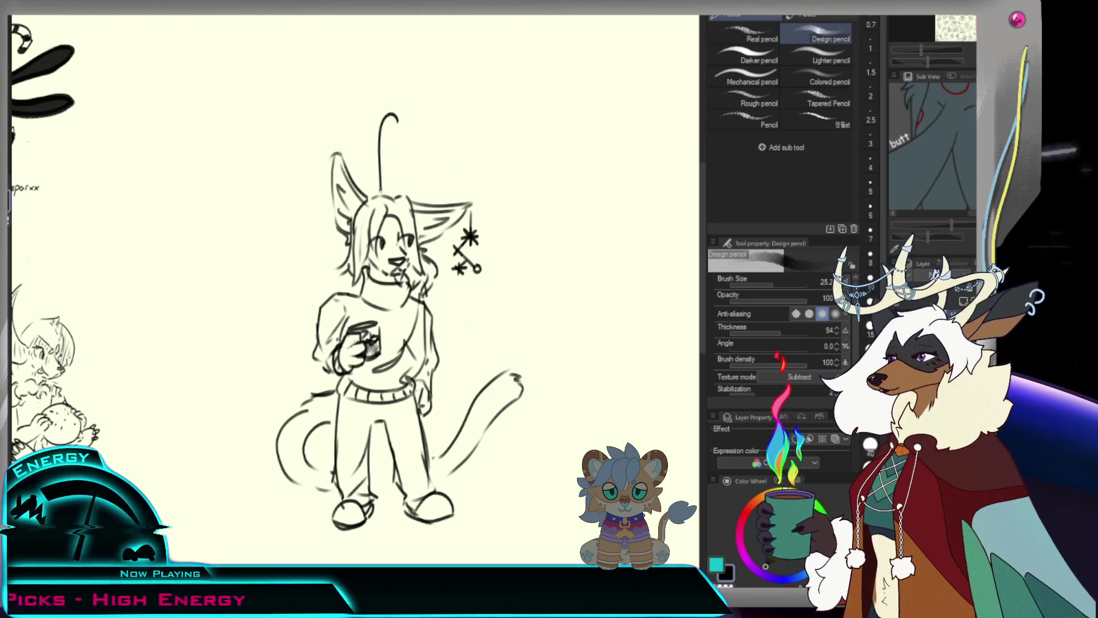
scroll(389, 185, down, 3)
scroll(591, 103, up, 2)
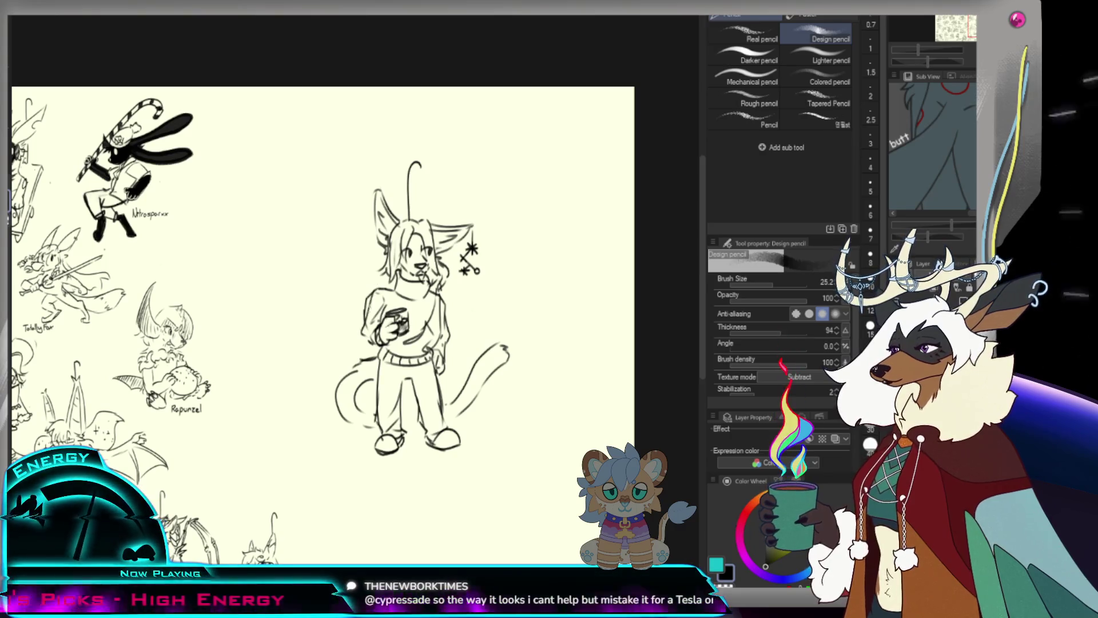
Try a lasso transform on the character's arm and mug, then back out and deselect.
key(e)
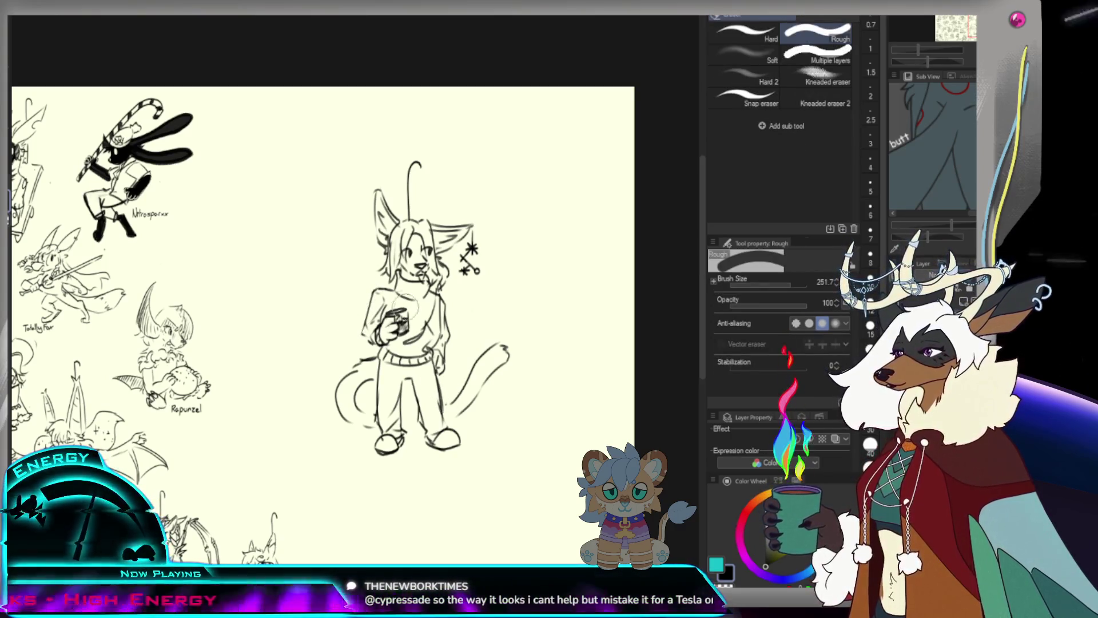
key(bracketleft)
key(bracketleft)
key(bracketleft)
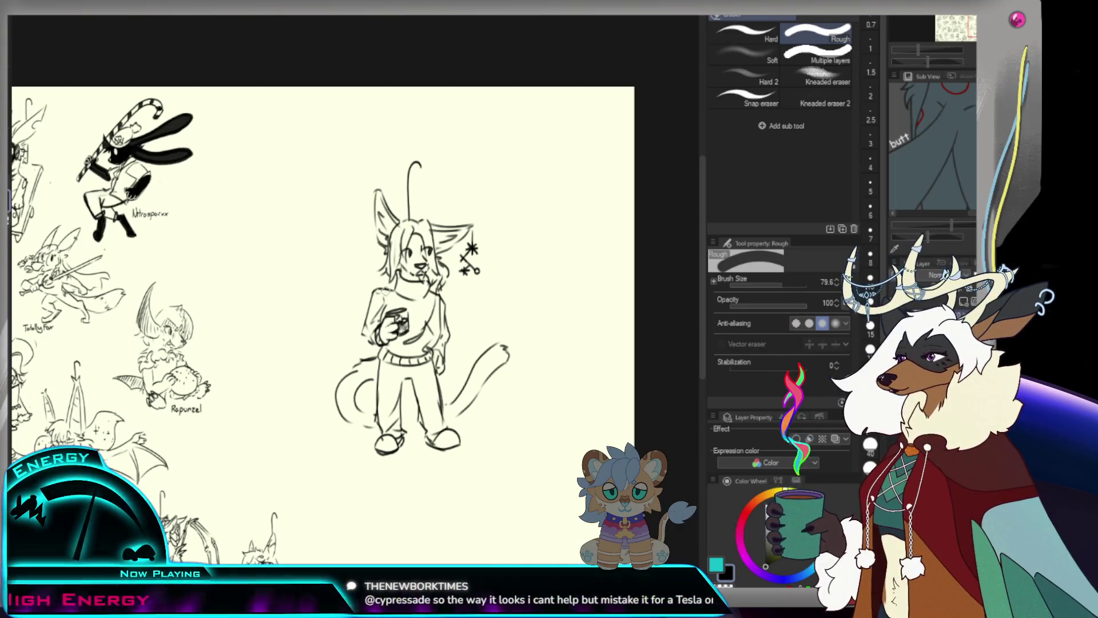
key(m)
drag(387, 285, 371, 356)
key(ctrl+t)
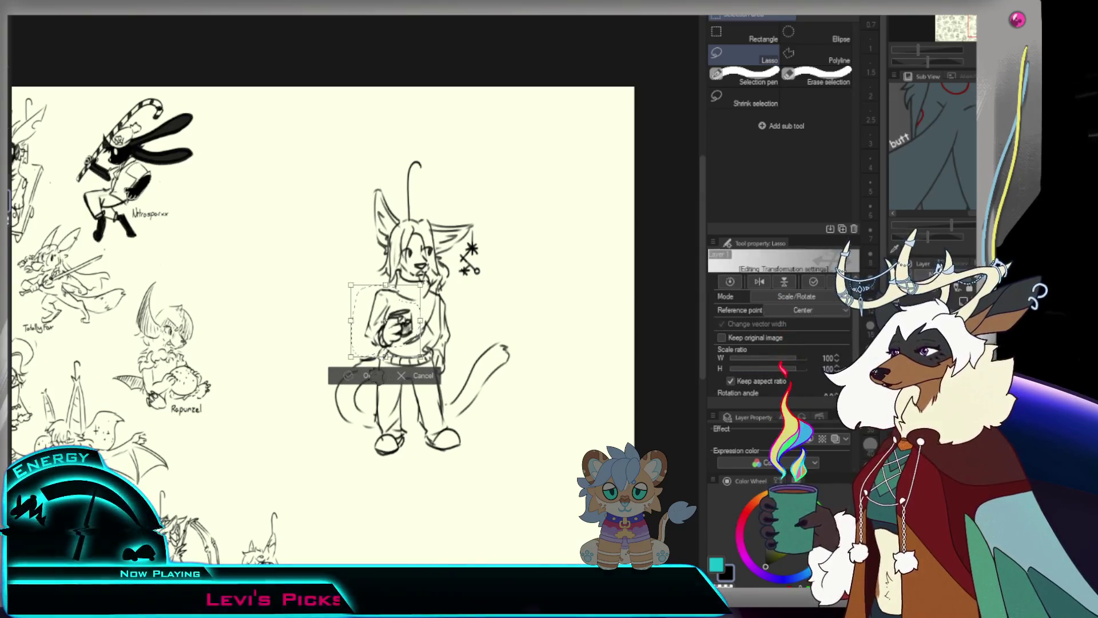
key(Return)
key(ctrl+d)
Handwrite the name 'Raine' beneath the cat character's feet with the Design pencil.
key(p)
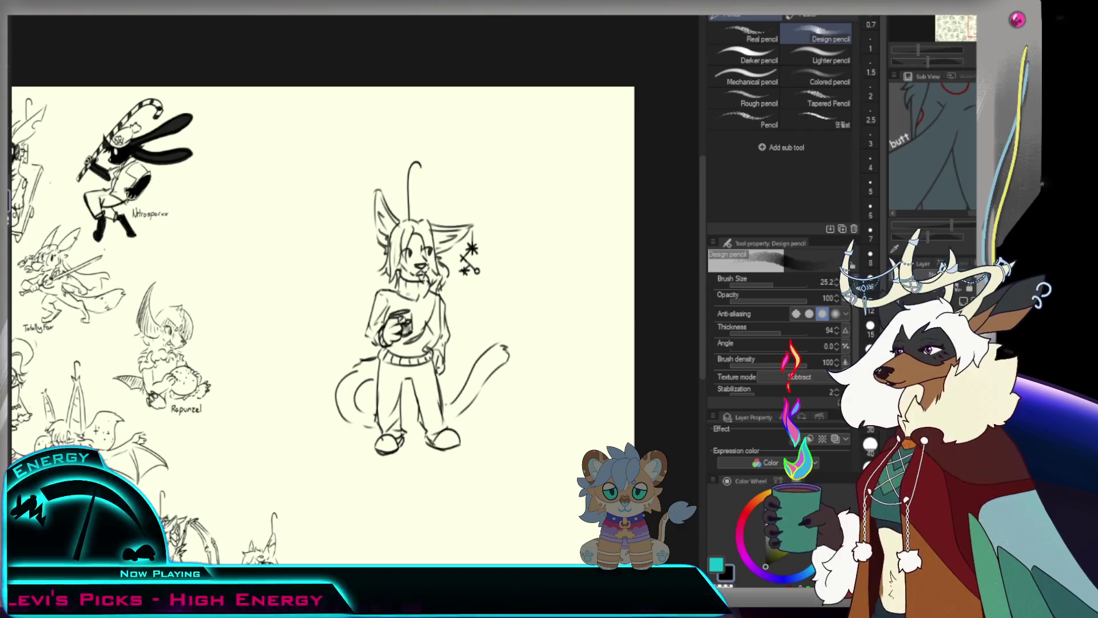
key(ctrl+minus)
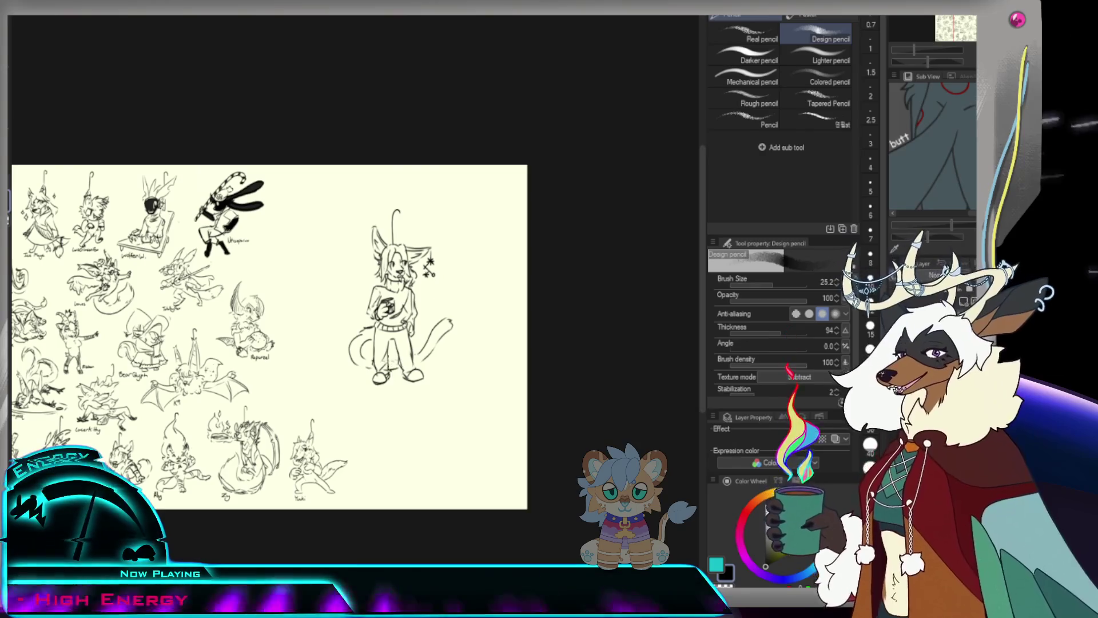
key(ctrl+plus)
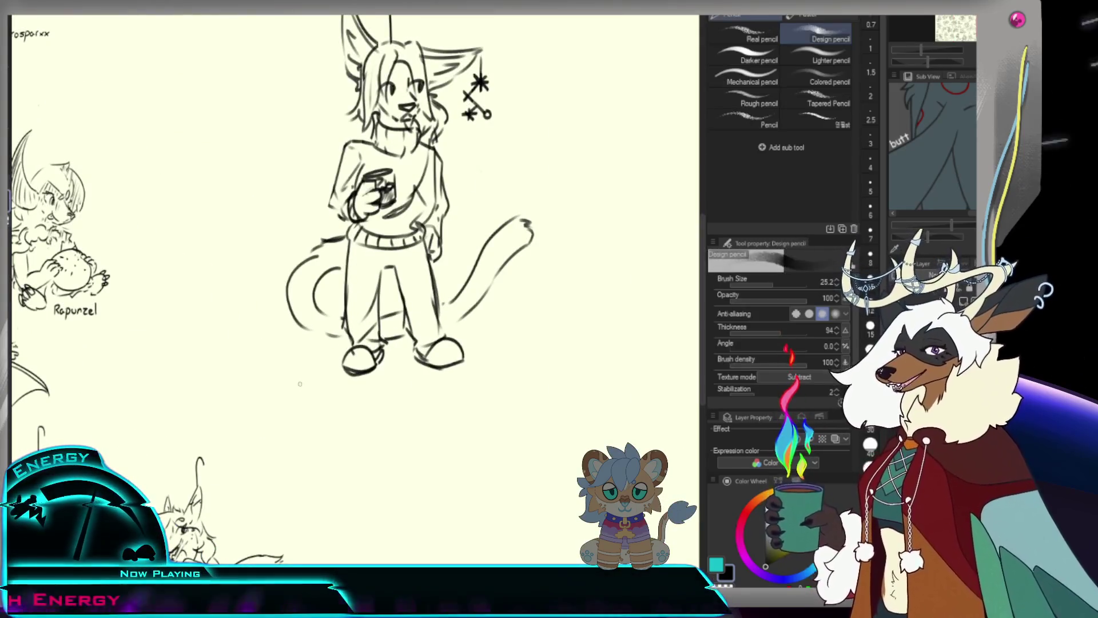
mouse_move(301, 376)
mouse_down()
mouse_move(315, 396)
mouse_move(364, 388)
mouse_up()
key(ctrl+minus)
key(ctrl+minus)
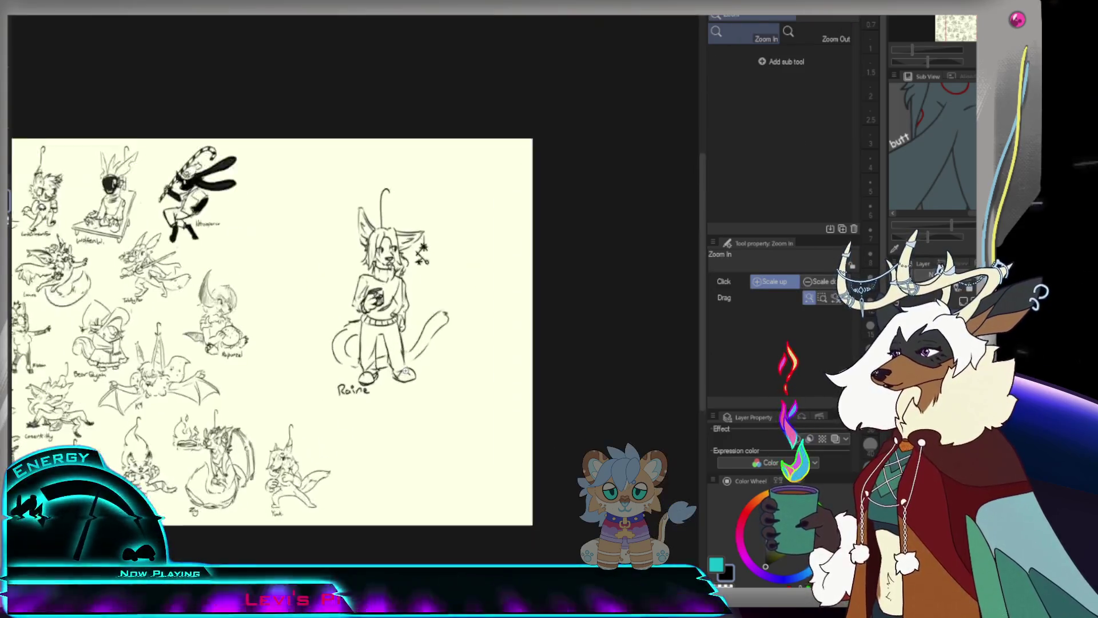
key(m)
Lasso Raine with her label and scale her to about half size among the other characters.
drag(427, 161, 525, 191)
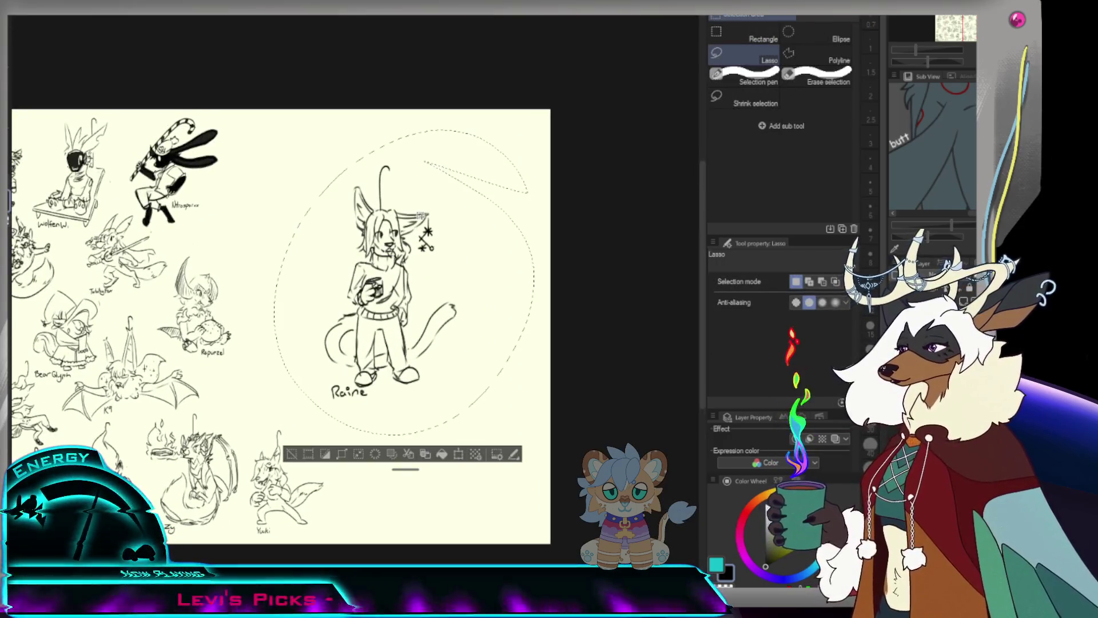
key(ctrl+t)
mouse_move(521, 431)
mouse_down()
mouse_move(445, 337)
mouse_move(344, 419)
mouse_move(344, 445)
mouse_move(317, 435)
mouse_up()
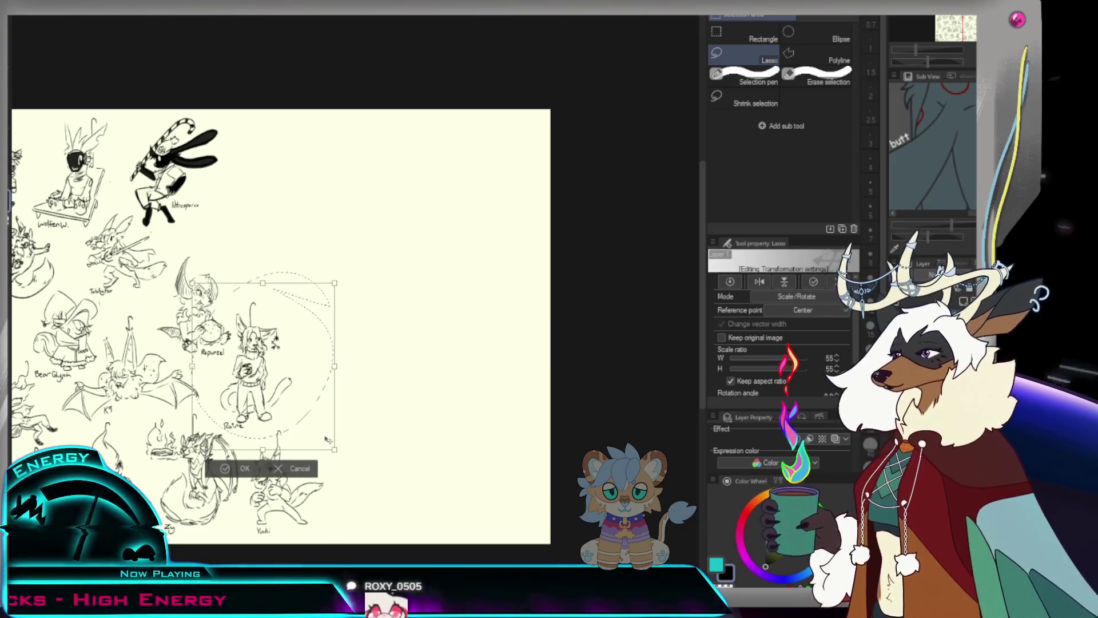
key(Return)
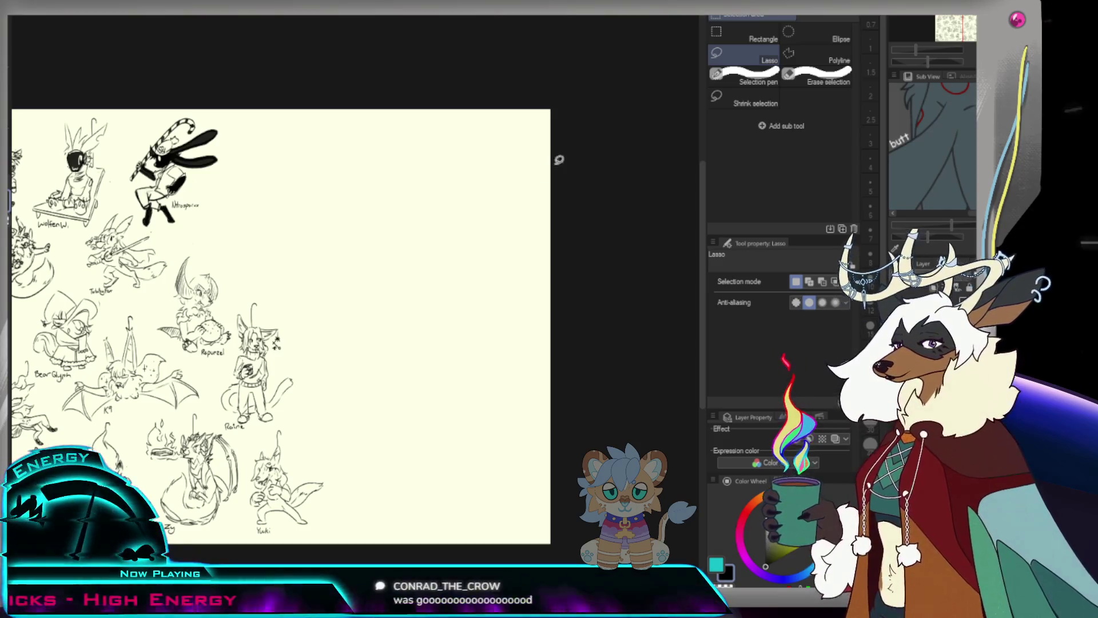
key(/)
alt+click(439, 233)
alt+click(434, 197)
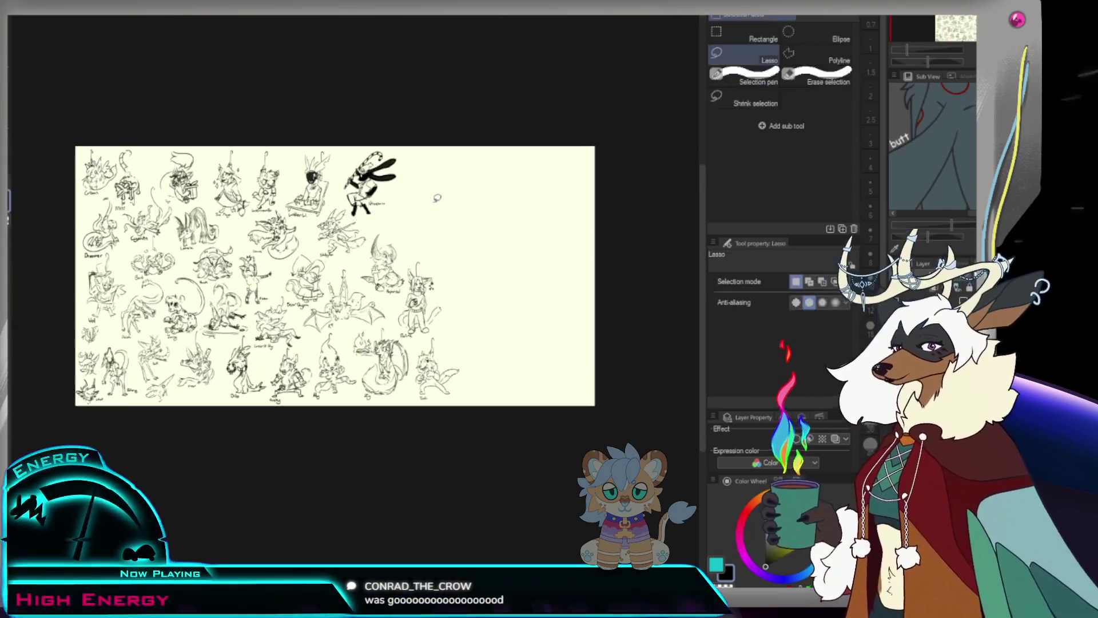
key(p)
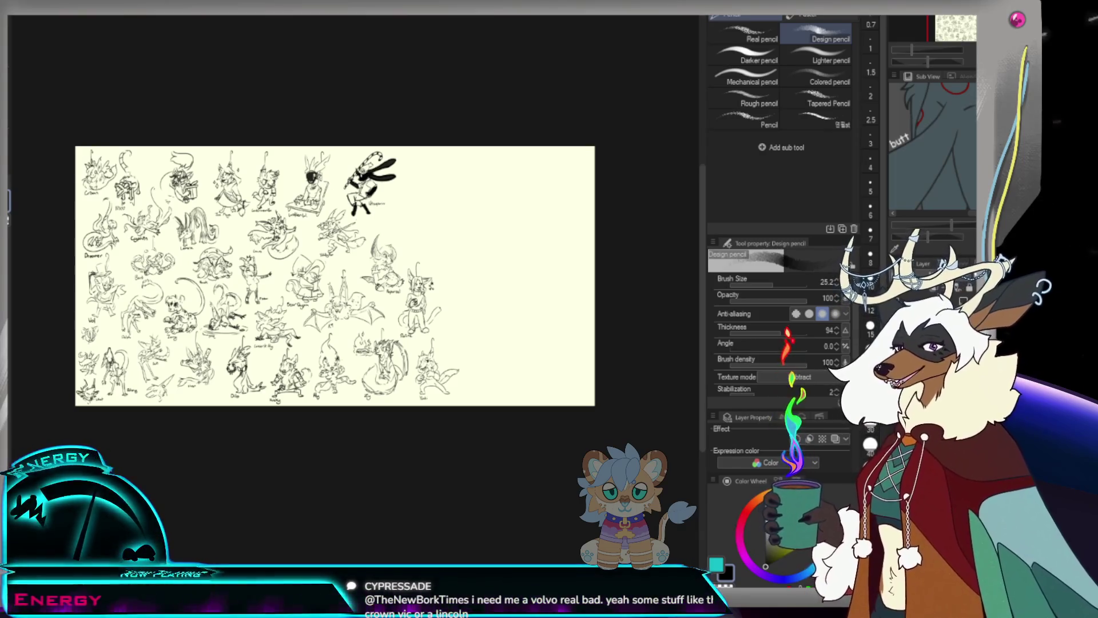
key(/)
Sketch and undo several trial head shapes for a new creature in the empty right area.
click(512, 248)
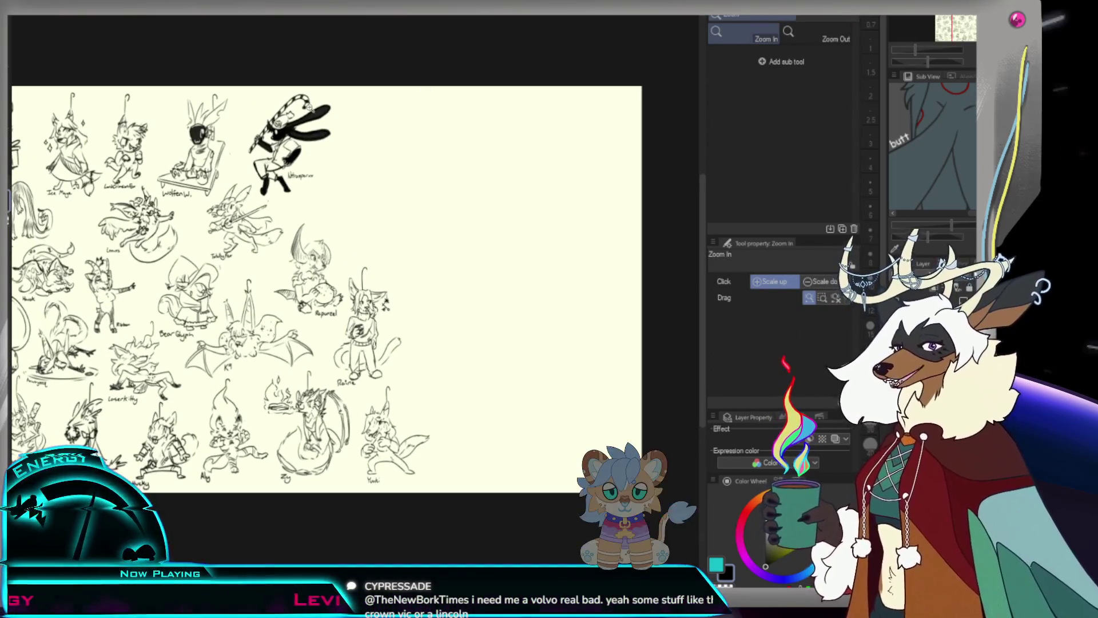
scroll(466, 221, up, 2)
scroll(572, 287, down, 2)
scroll(572, 287, up, 3)
key(p)
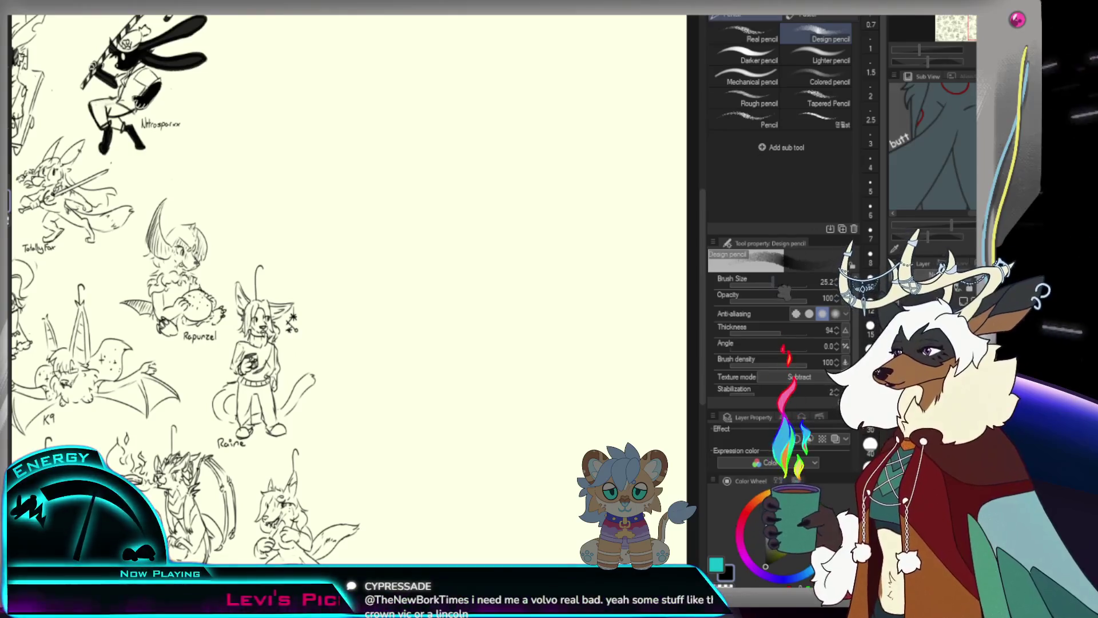
drag(502, 153, 497, 215)
key(ctrl+z)
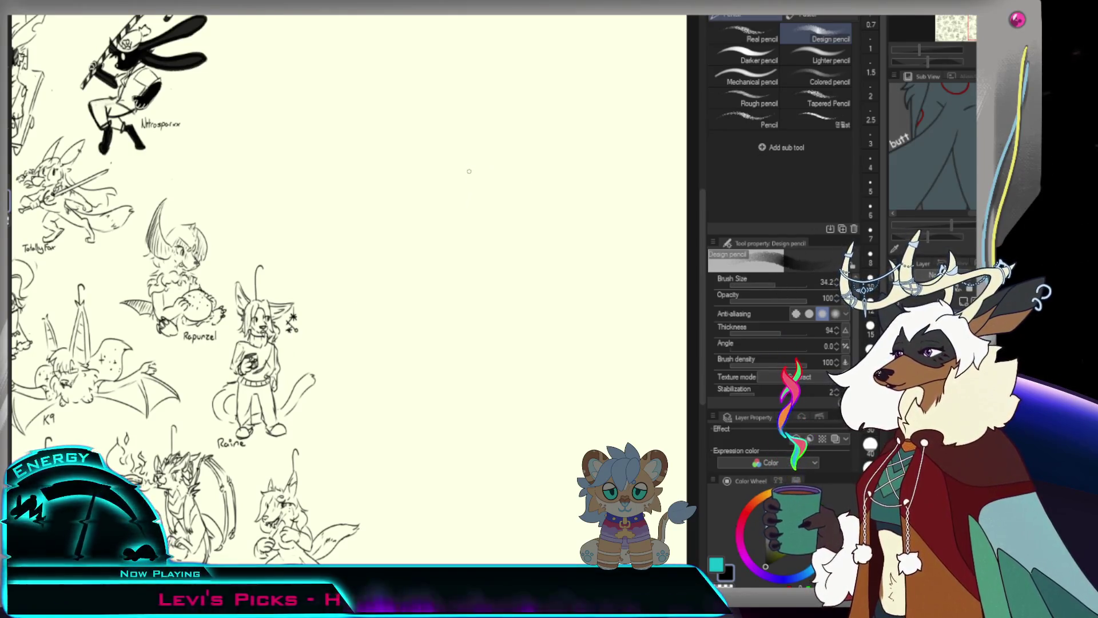
drag(464, 183, 477, 179)
key(ctrl+z)
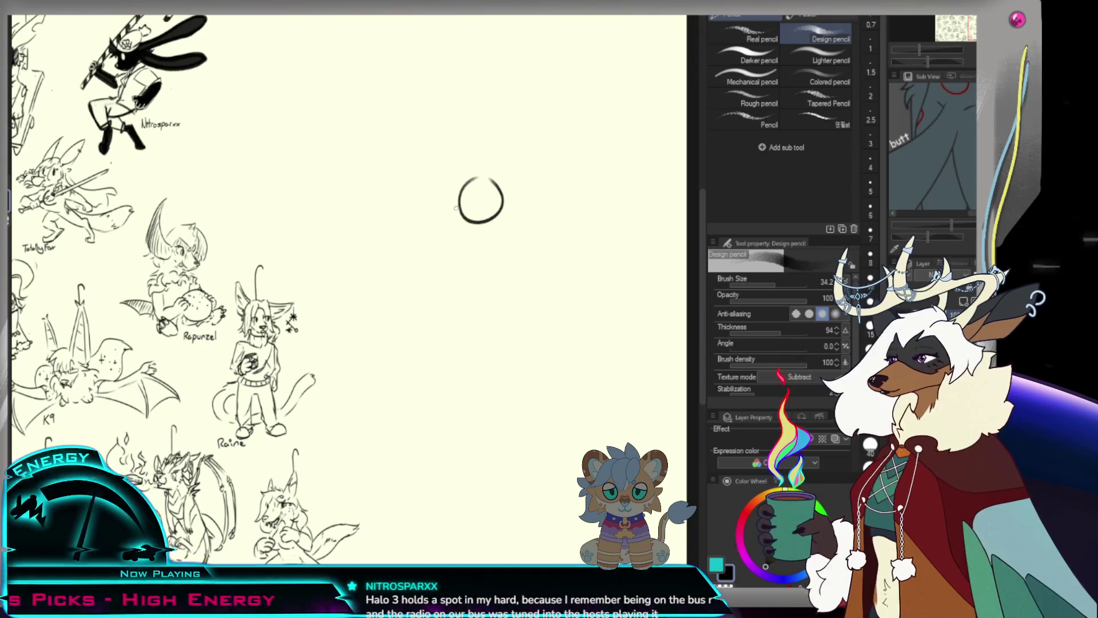
key(ctrl+z)
mouse_move(435, 194)
mouse_down()
mouse_move(471, 196)
mouse_move(455, 218)
mouse_up()
key(ctrl+z)
key(ctrl+z)
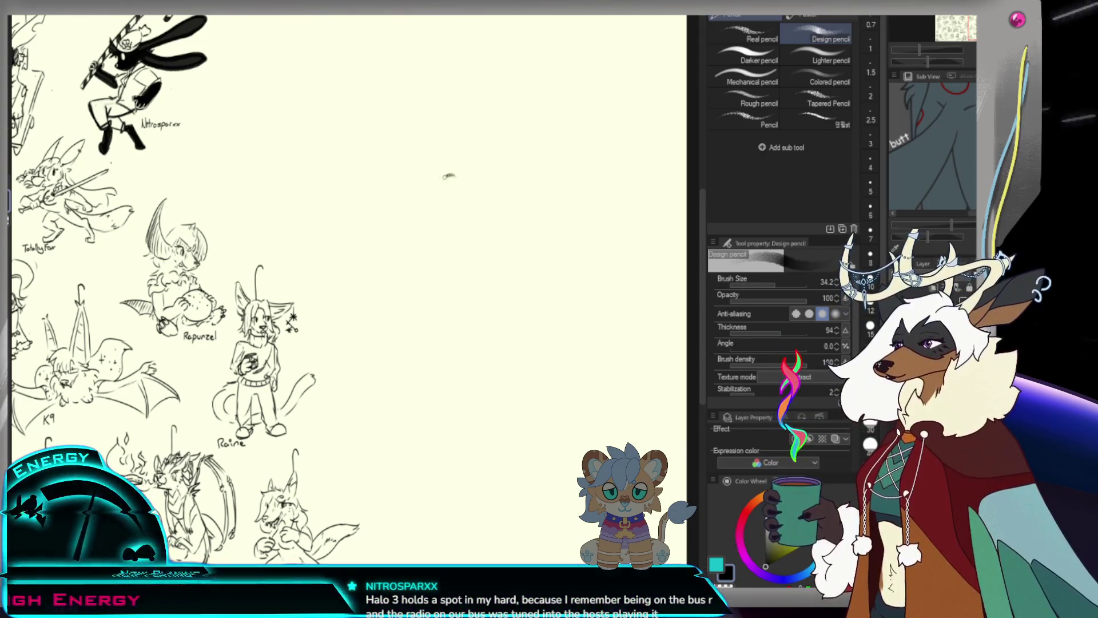
drag(450, 174, 460, 189)
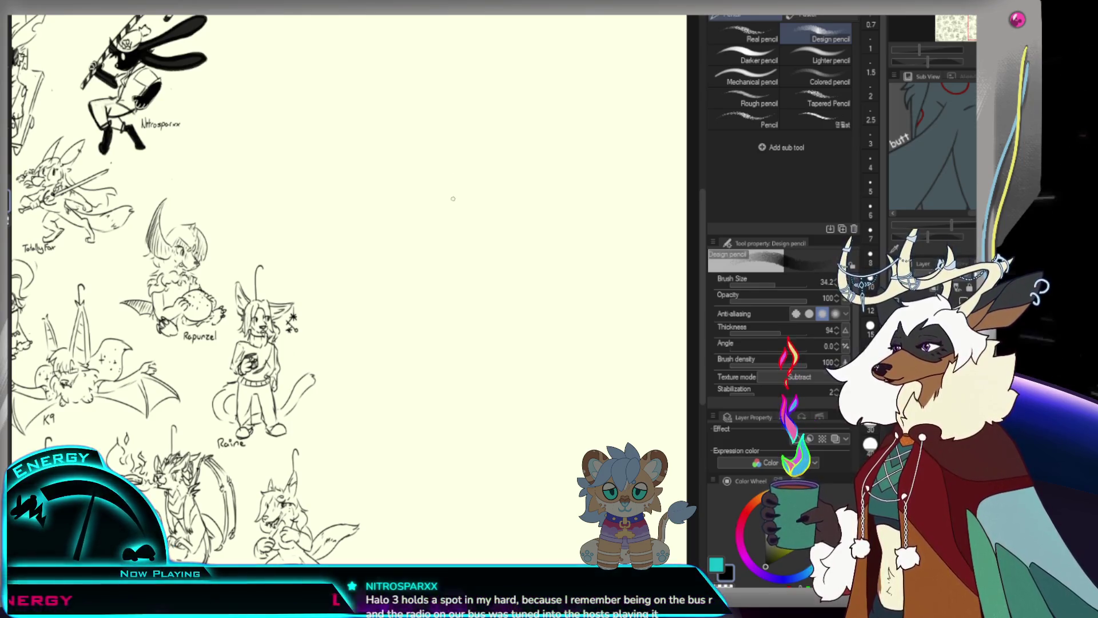
key(ctrl+z)
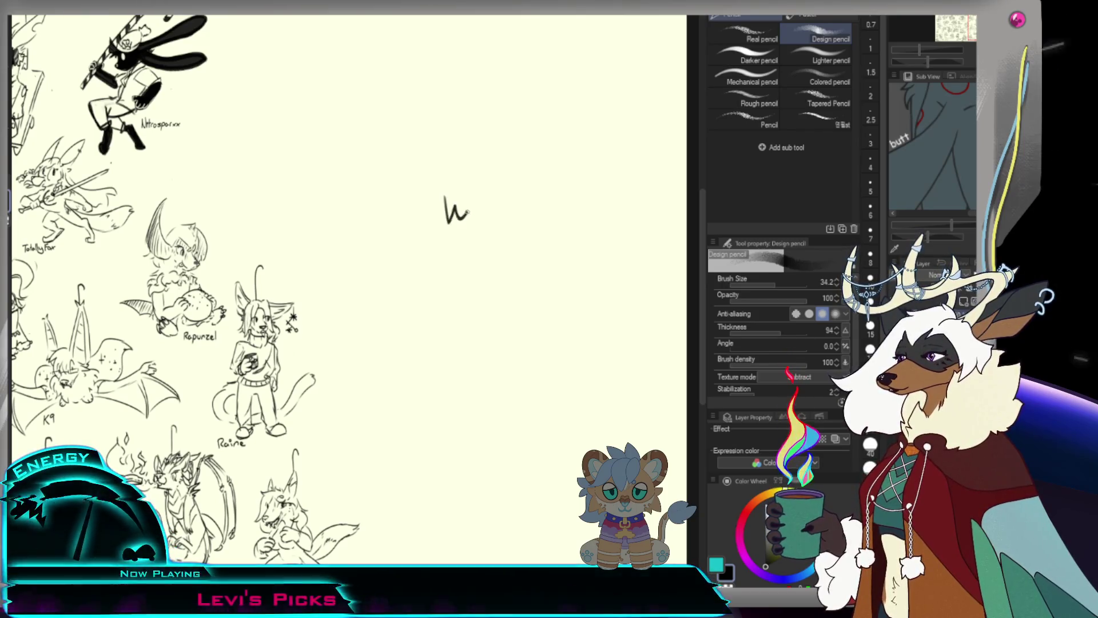
key(ctrl+z)
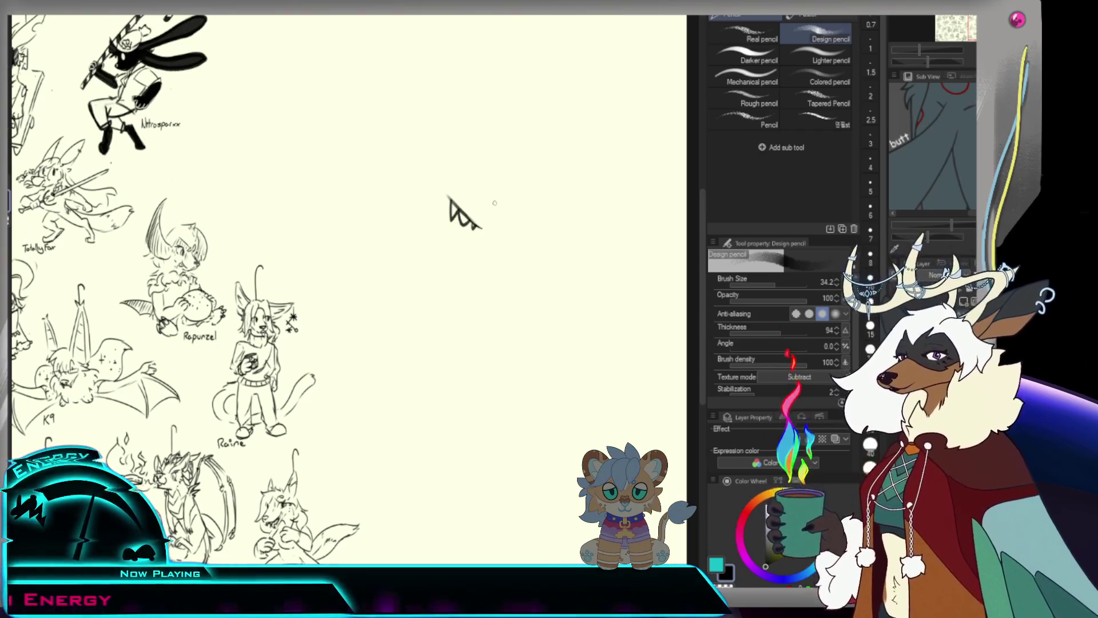
Draw the jagged toothy jaw with a curve above the mouth and an arc over the head.
drag(491, 191, 488, 225)
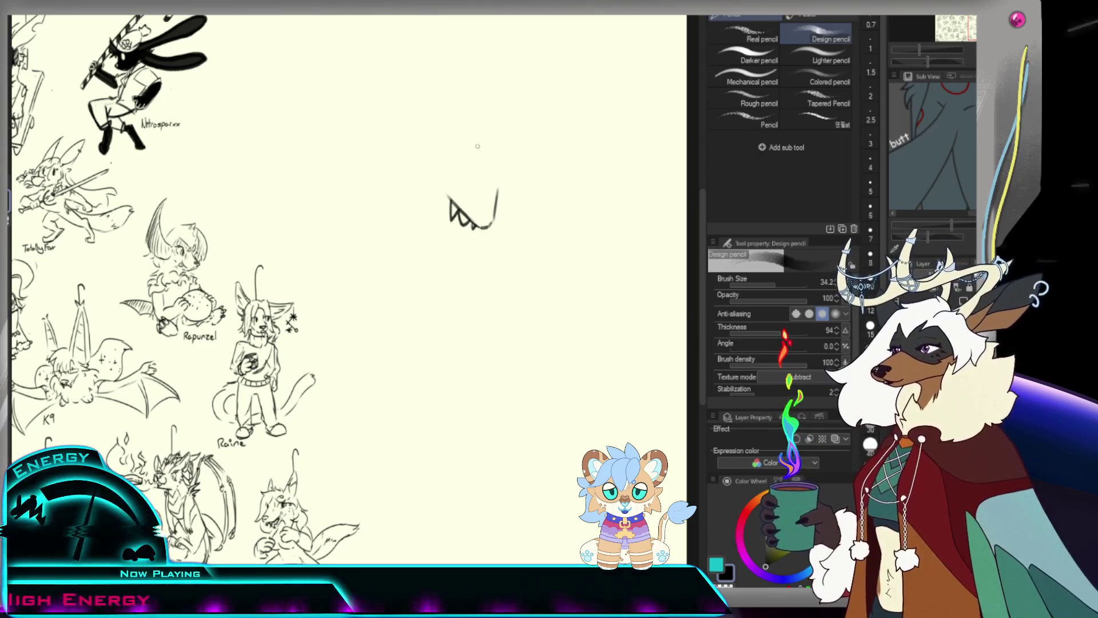
drag(443, 177, 445, 182)
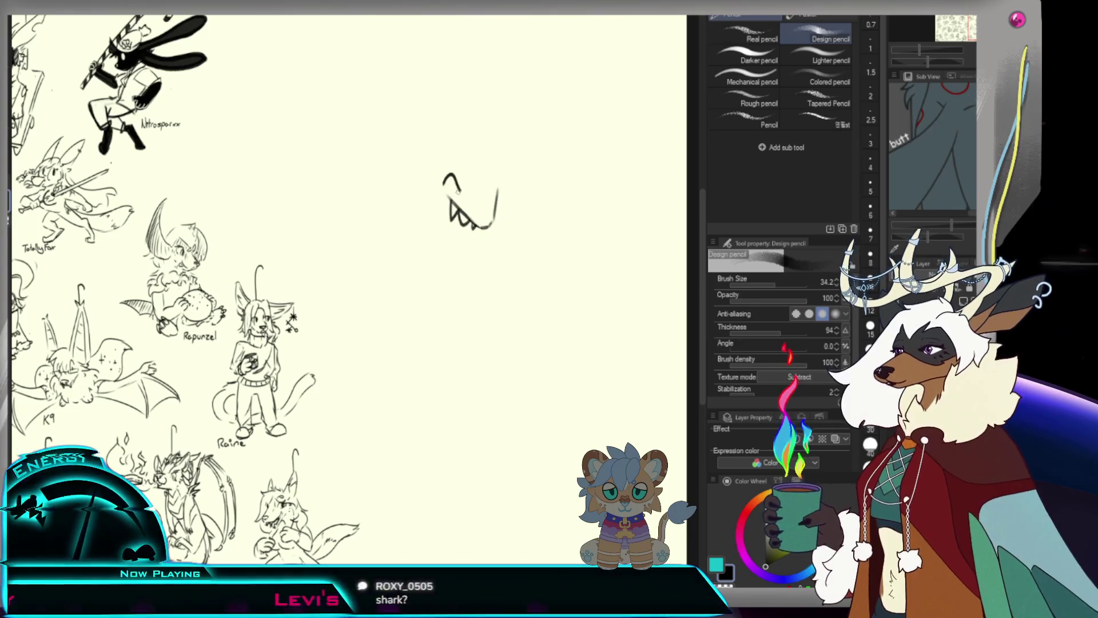
drag(433, 169, 448, 187)
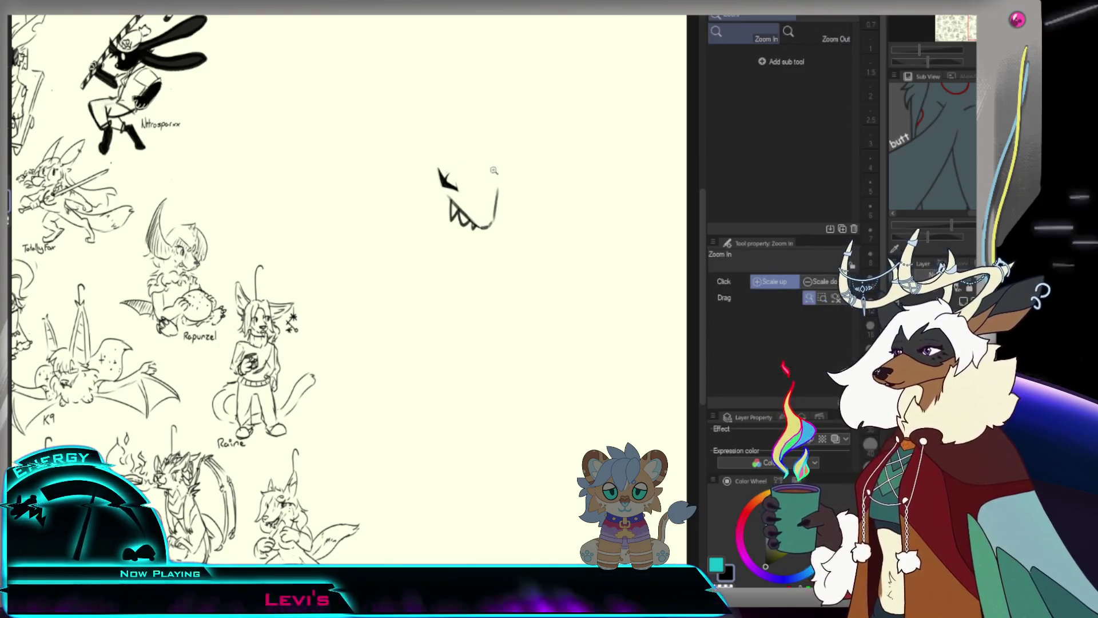
ctrl+alt+click(498, 193)
click(503, 144)
drag(465, 167, 503, 139)
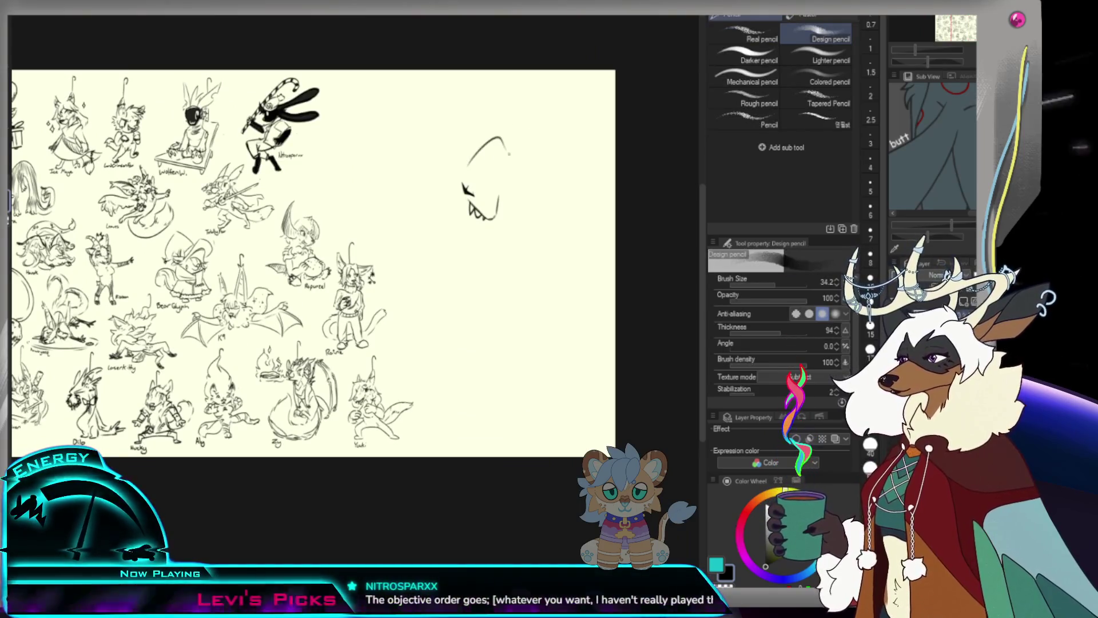
Outline the head's right side, add snout and lower-jaw lines, a dark facial mark and the left ear.
key(ctrl+z)
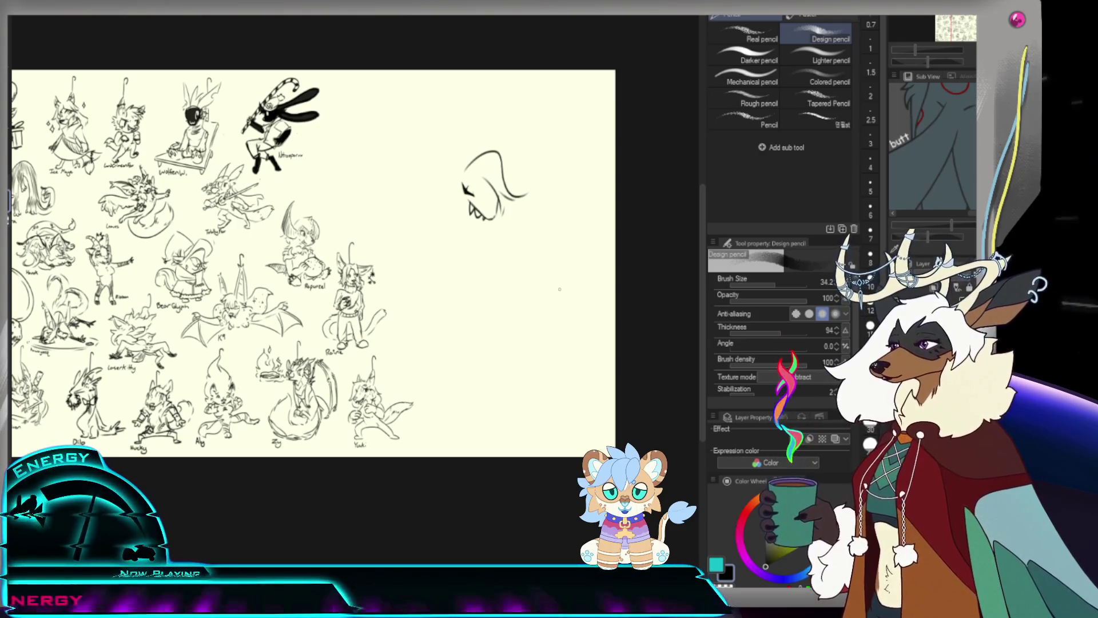
drag(500, 159, 513, 241)
drag(502, 162, 534, 225)
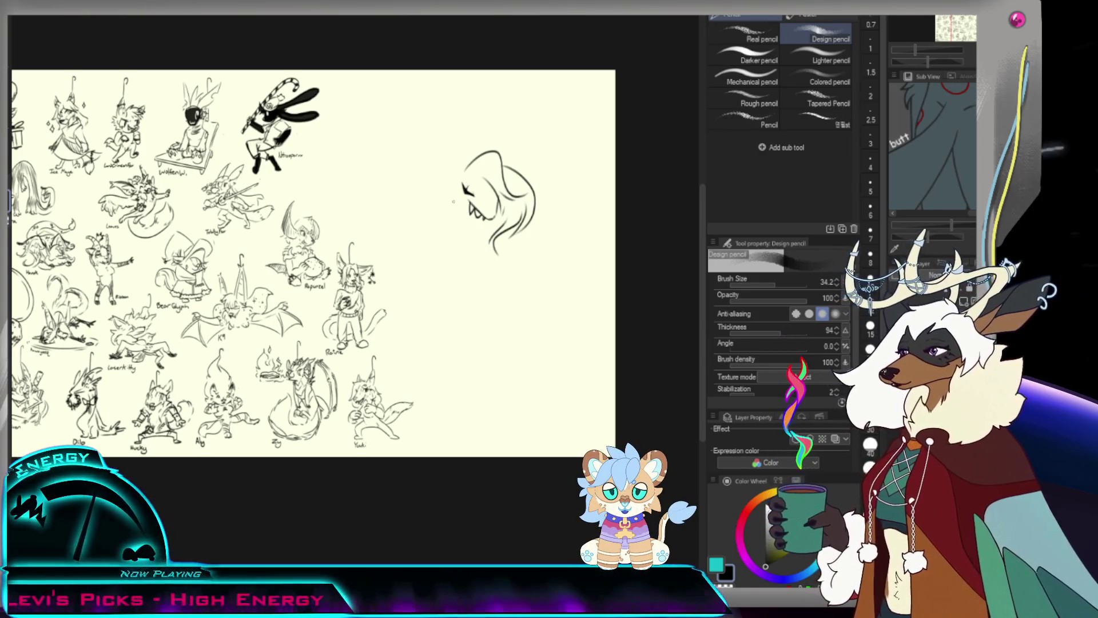
drag(464, 182, 469, 215)
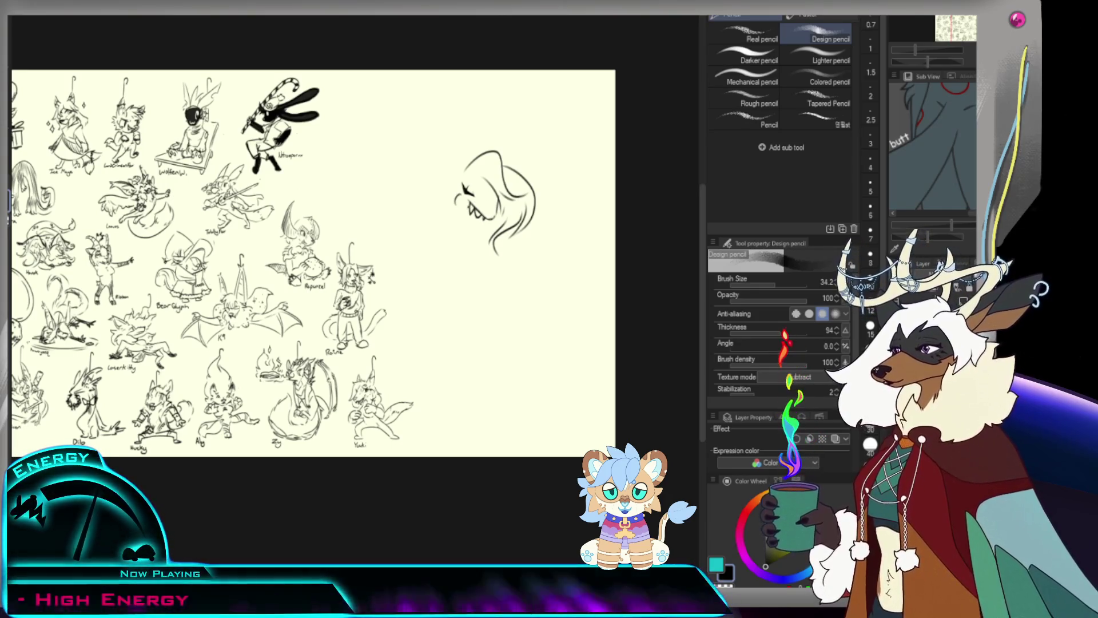
drag(464, 208, 484, 232)
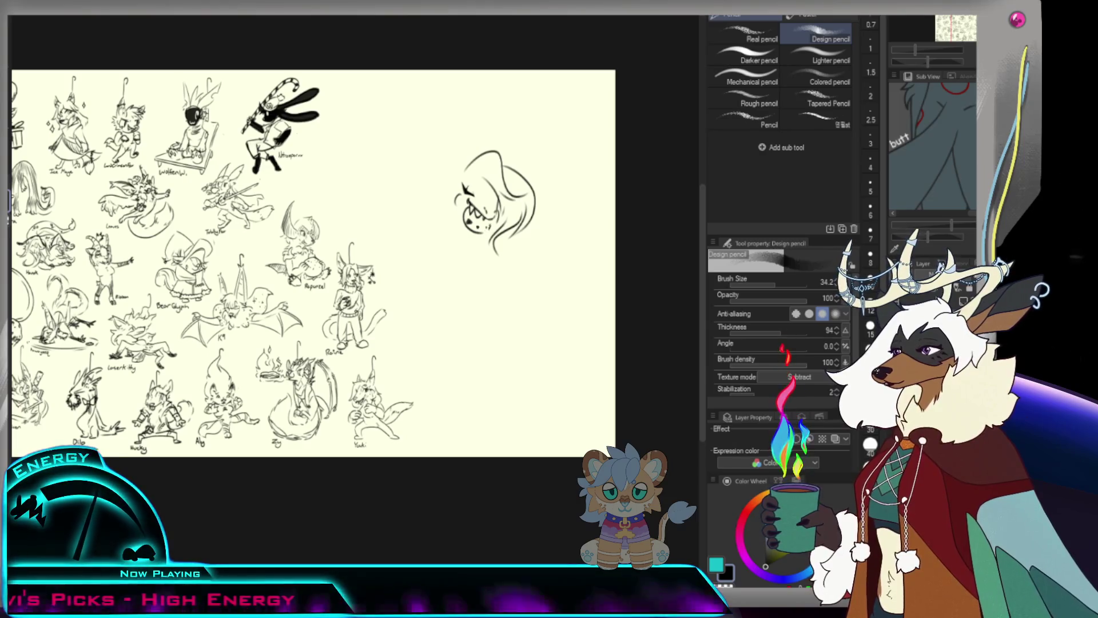
drag(490, 230, 503, 243)
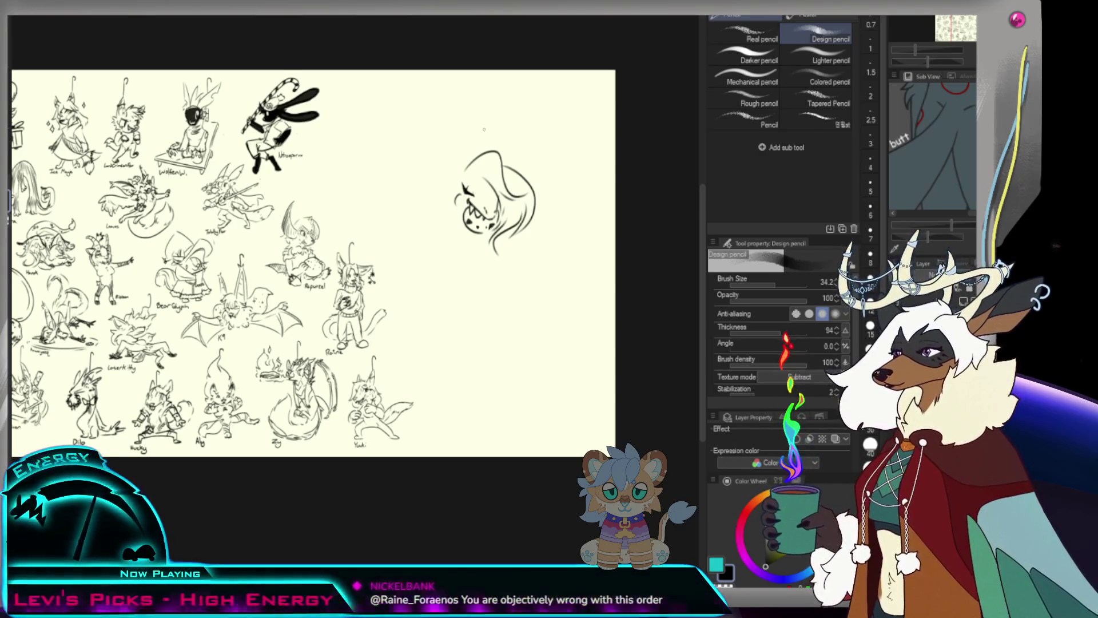
mouse_move(468, 160)
mouse_down()
mouse_move(448, 92)
mouse_move(444, 183)
mouse_up()
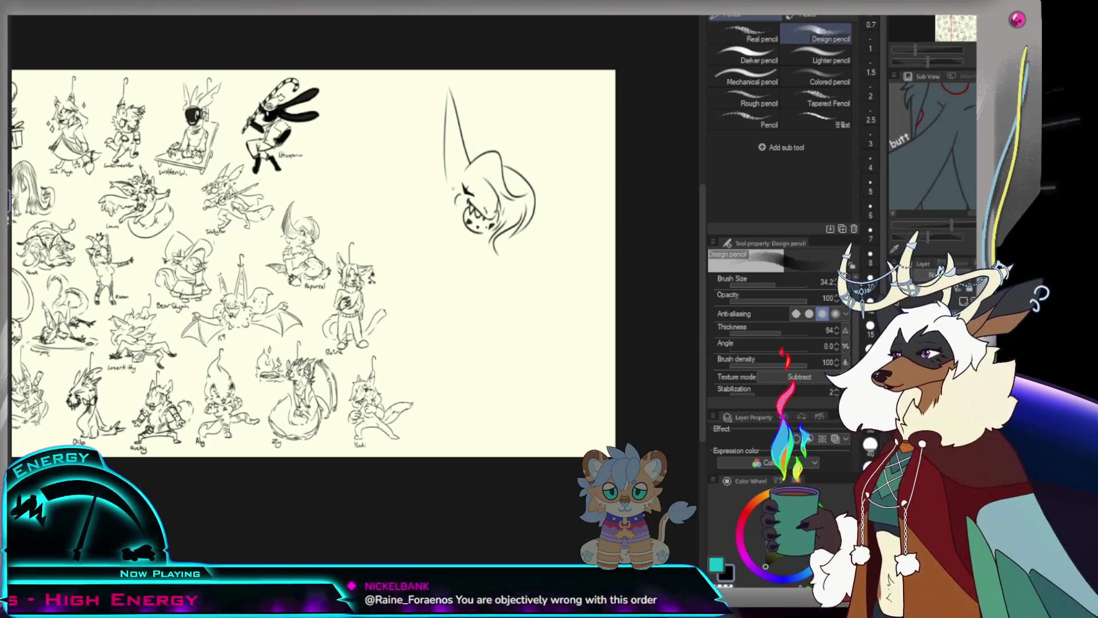
Draw the right ear, refine the left cheek and chin, and add a raised paw under the chin.
drag(496, 157, 546, 108)
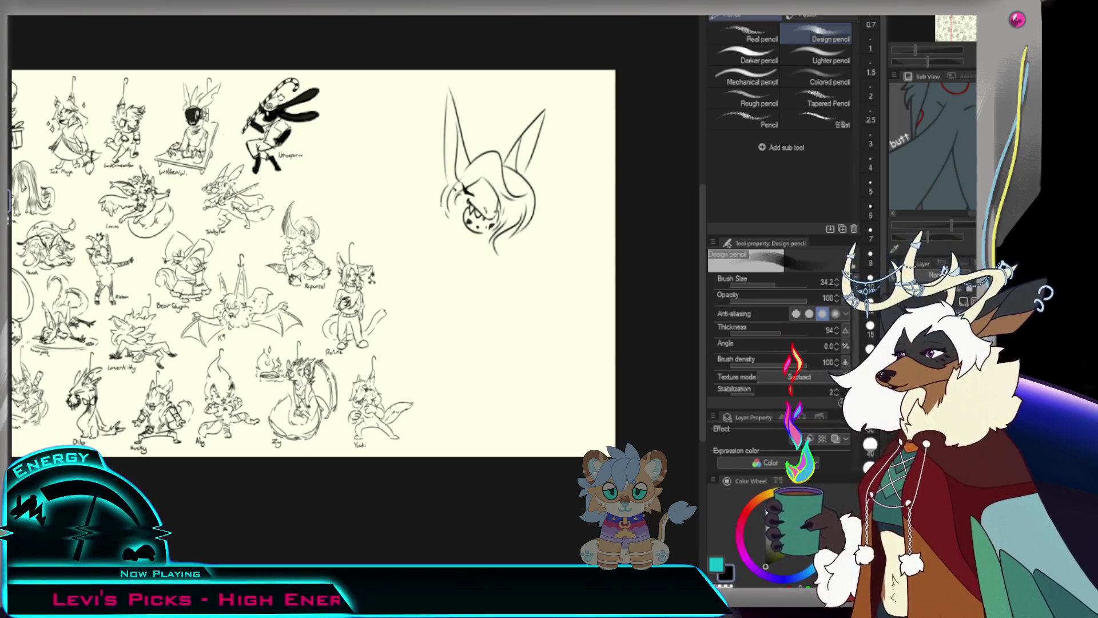
drag(447, 182, 444, 213)
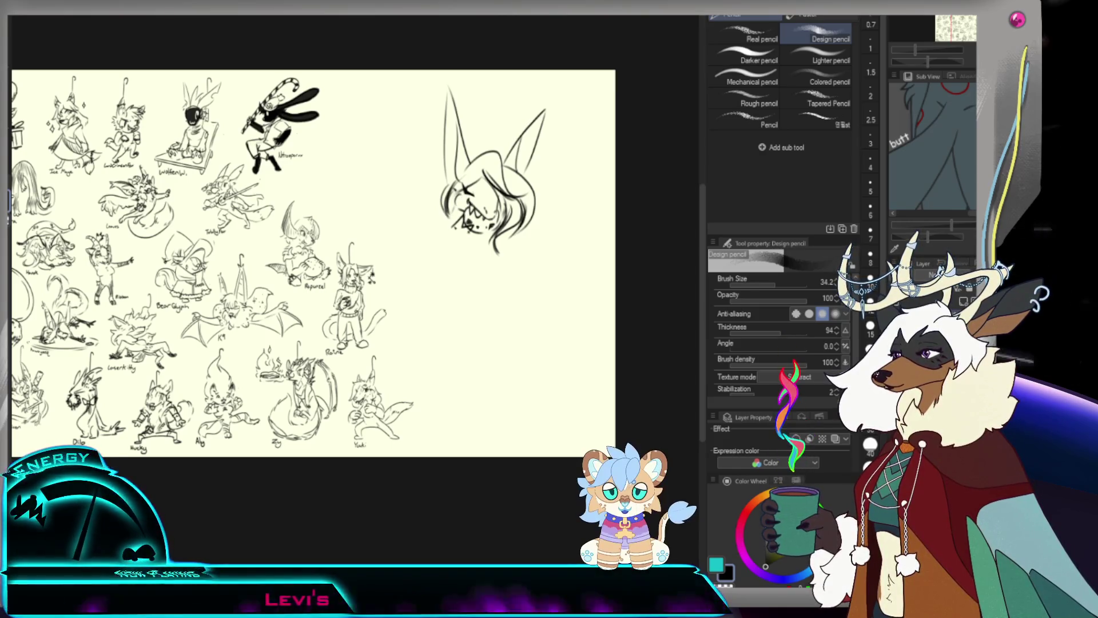
drag(460, 225, 481, 233)
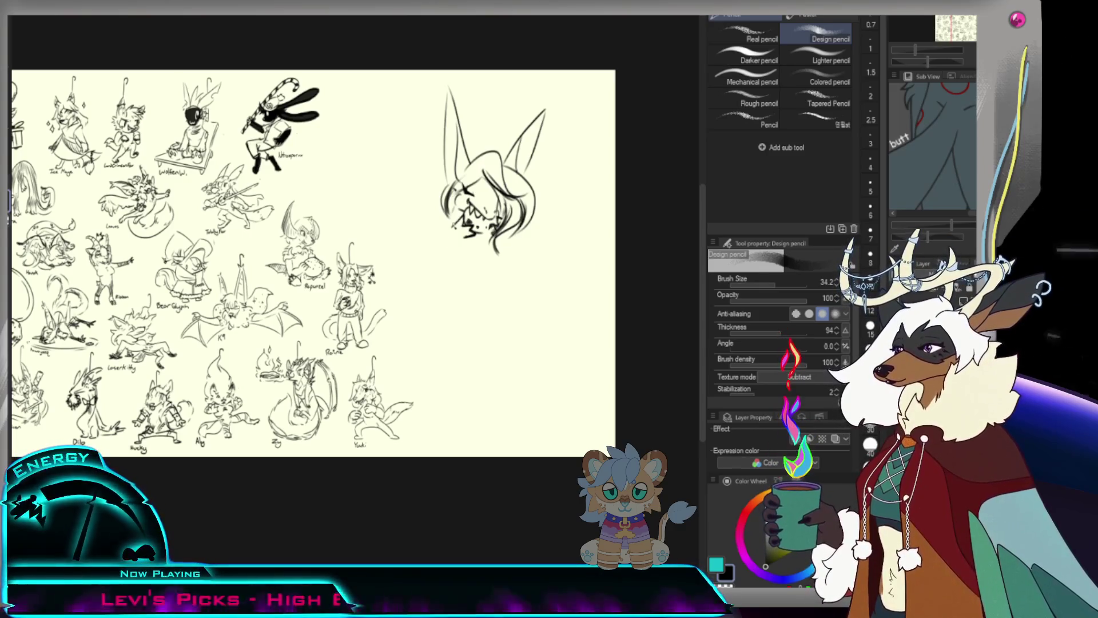
drag(445, 228, 434, 243)
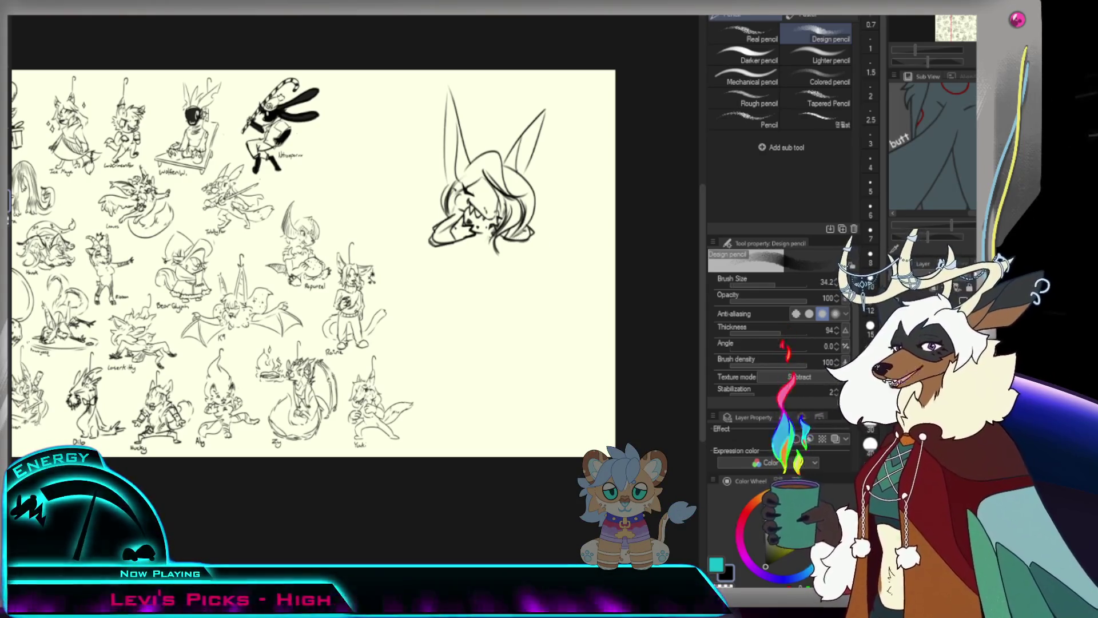
drag(465, 241, 507, 257)
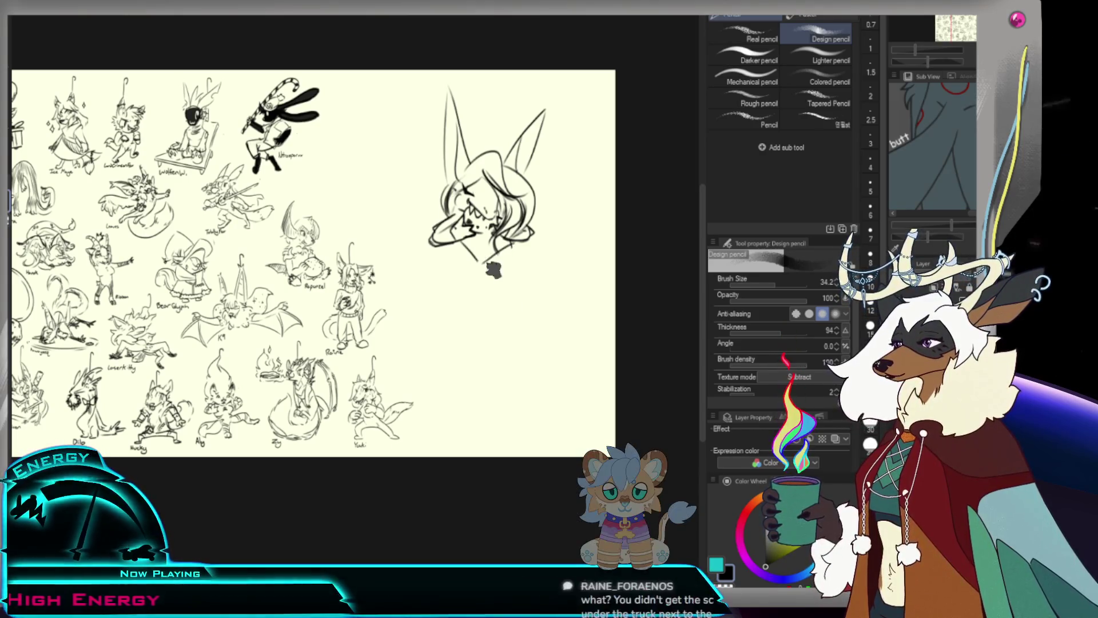
drag(361, 151, 344, 152)
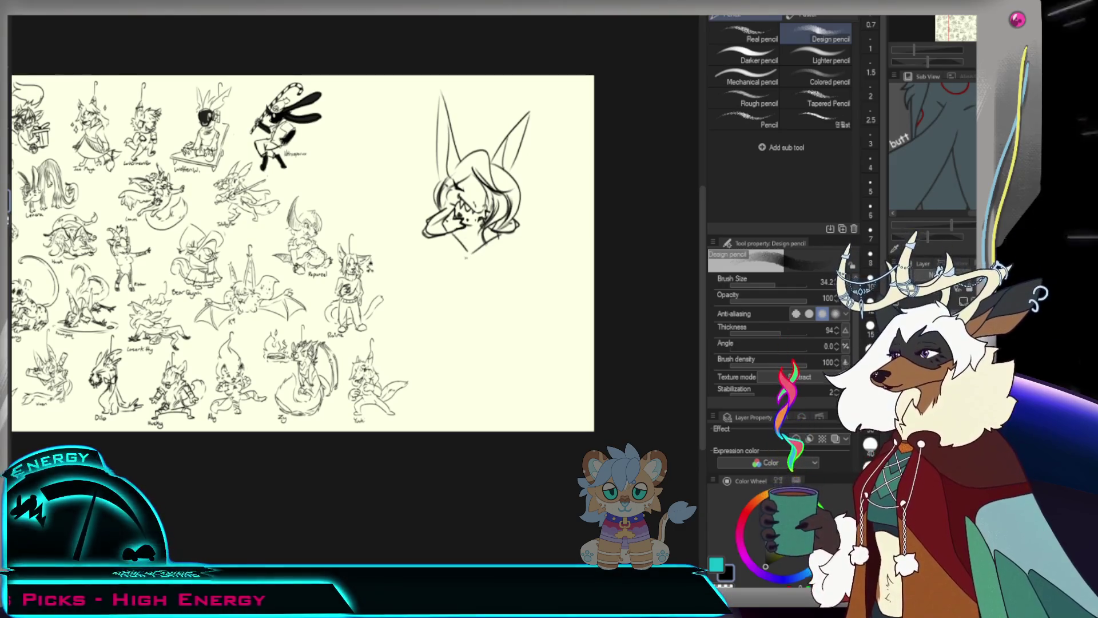
Draw neck and upper-body lines from the chin and sweep a serpentine tail around the body.
mouse_move(456, 244)
mouse_down()
mouse_move(486, 273)
mouse_move(507, 265)
mouse_up()
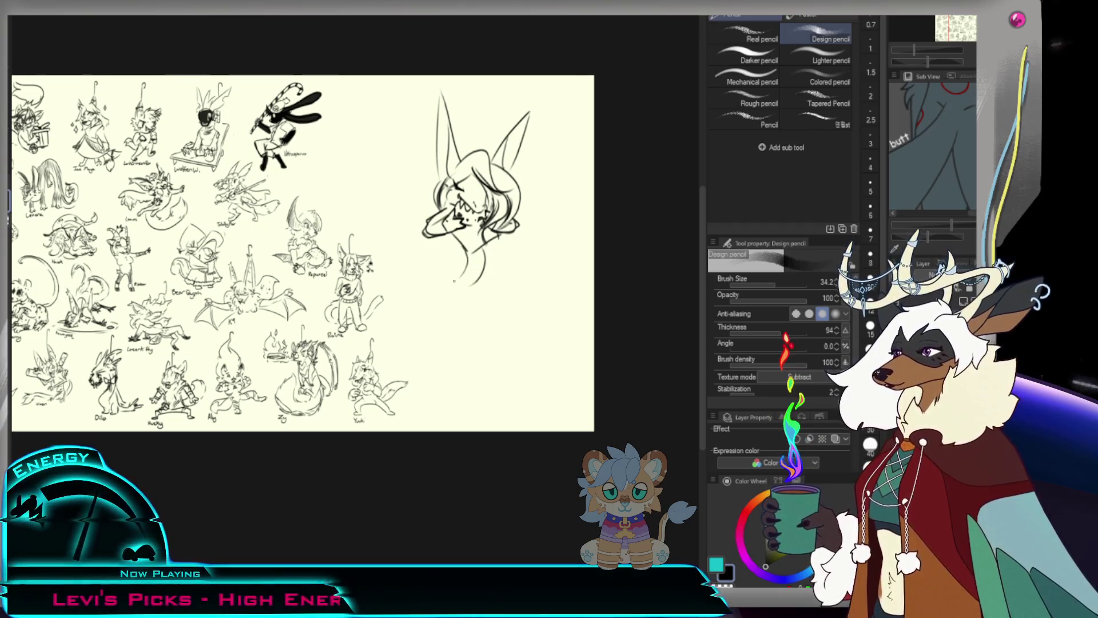
drag(466, 273, 461, 302)
drag(467, 257, 459, 302)
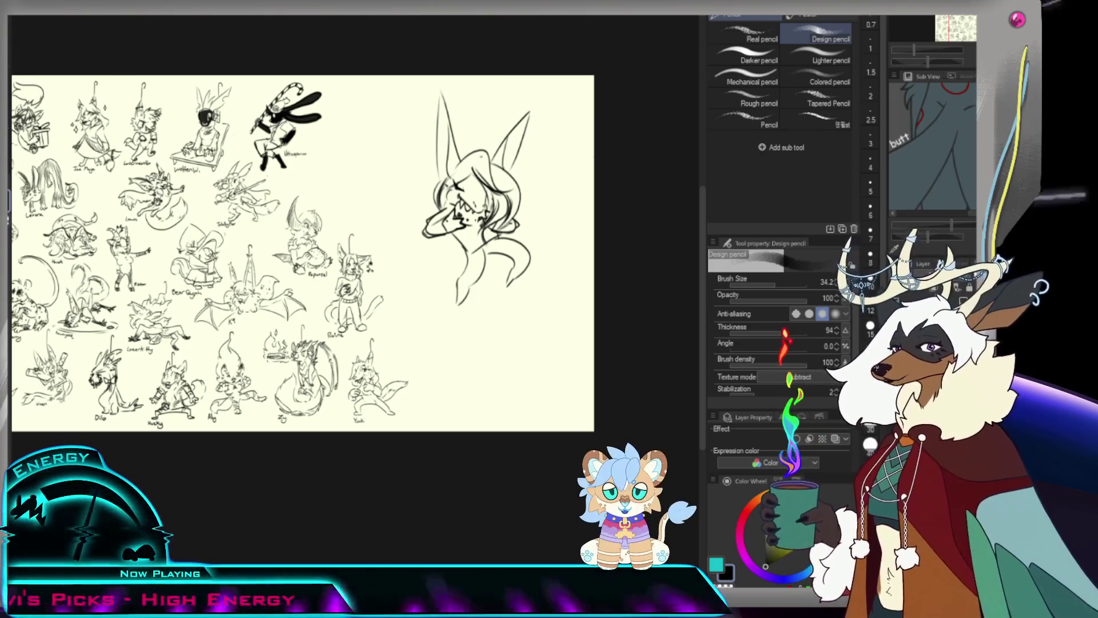
drag(429, 257, 539, 245)
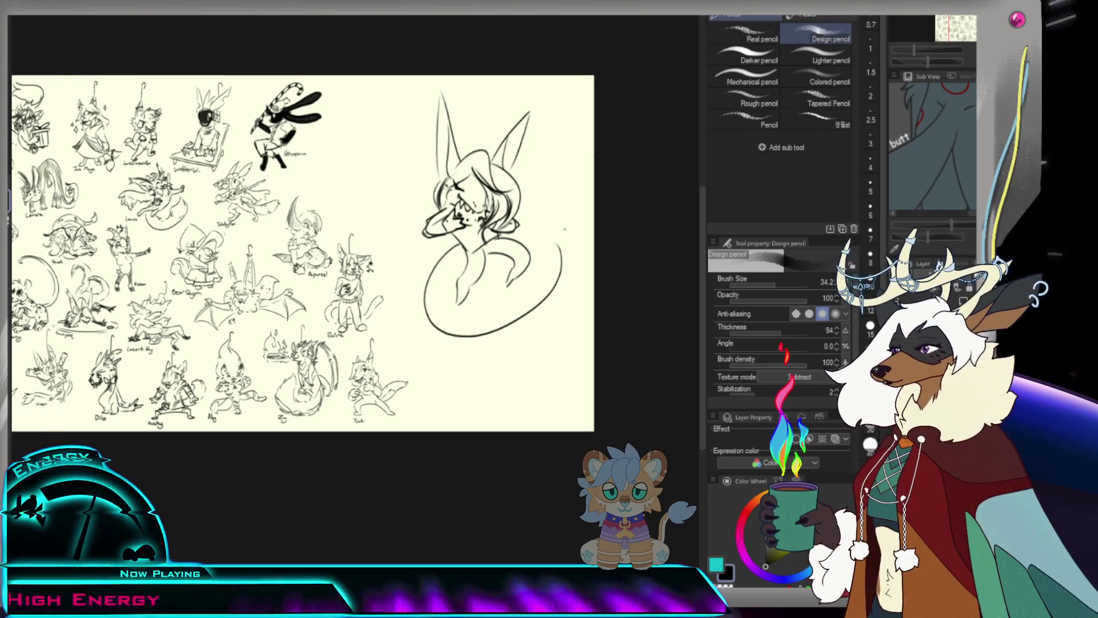
Finish the tail's inner edge and tip, dot the chest, and handwrite 'Valen' beside the tail.
mouse_move(550, 199)
mouse_down()
mouse_move(504, 306)
mouse_move(456, 317)
mouse_up()
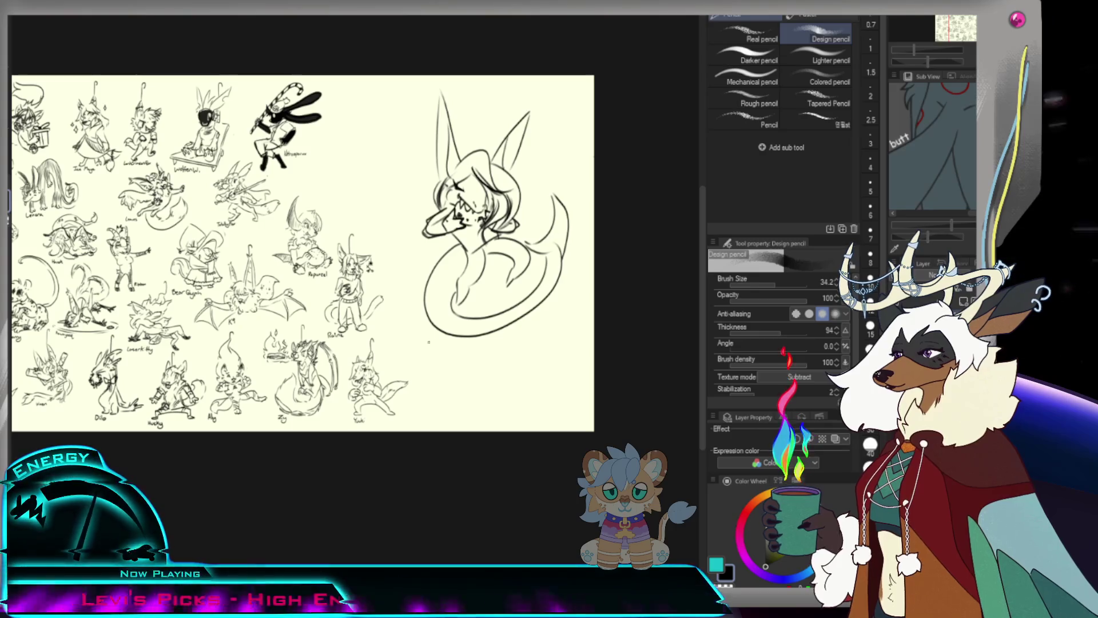
drag(449, 327, 458, 354)
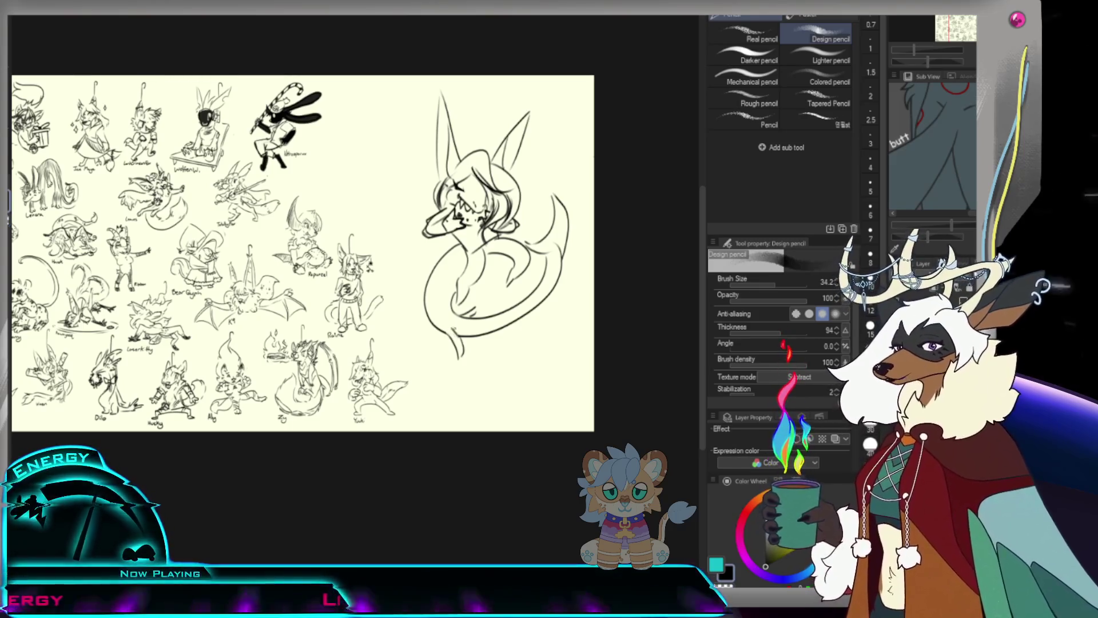
click(464, 271)
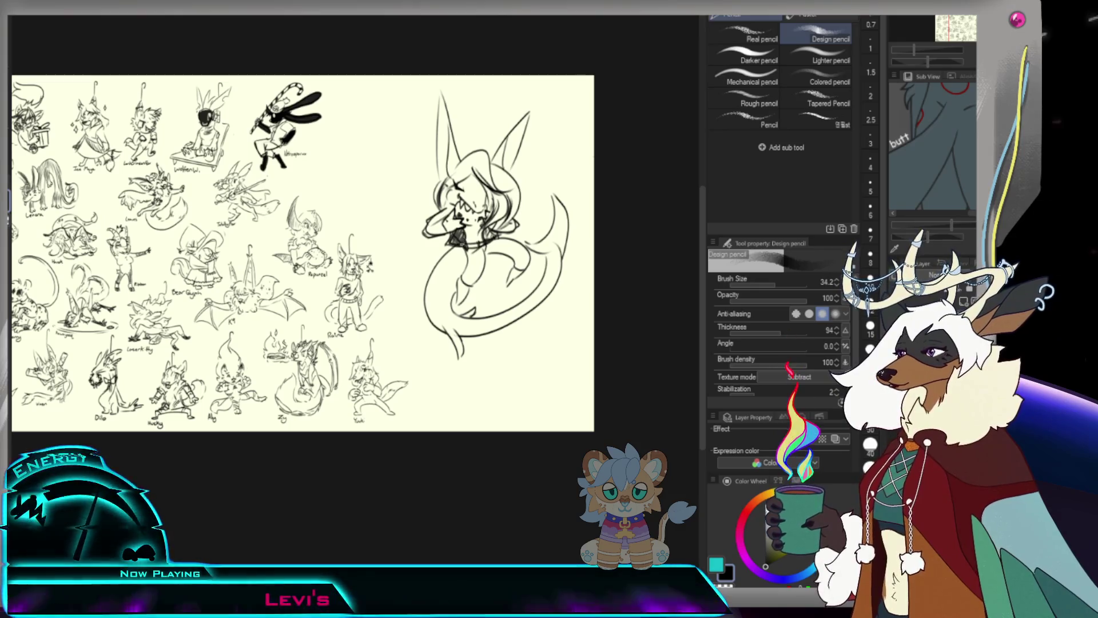
scroll(313, 257, down, 3)
scroll(312, 258, up, 4)
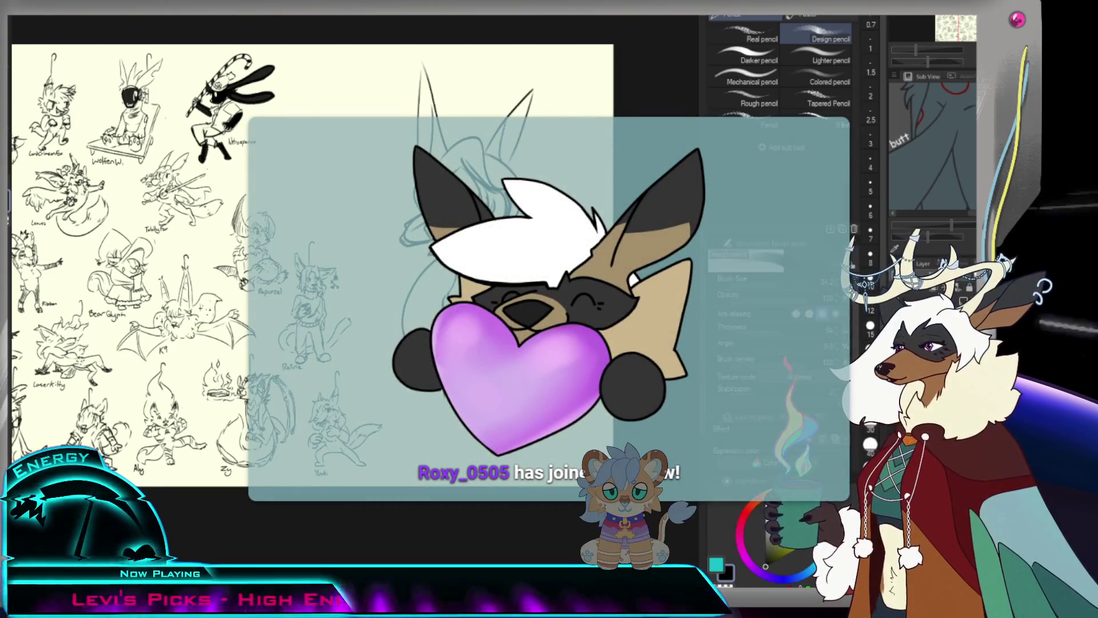
scroll(309, 266, down, 2)
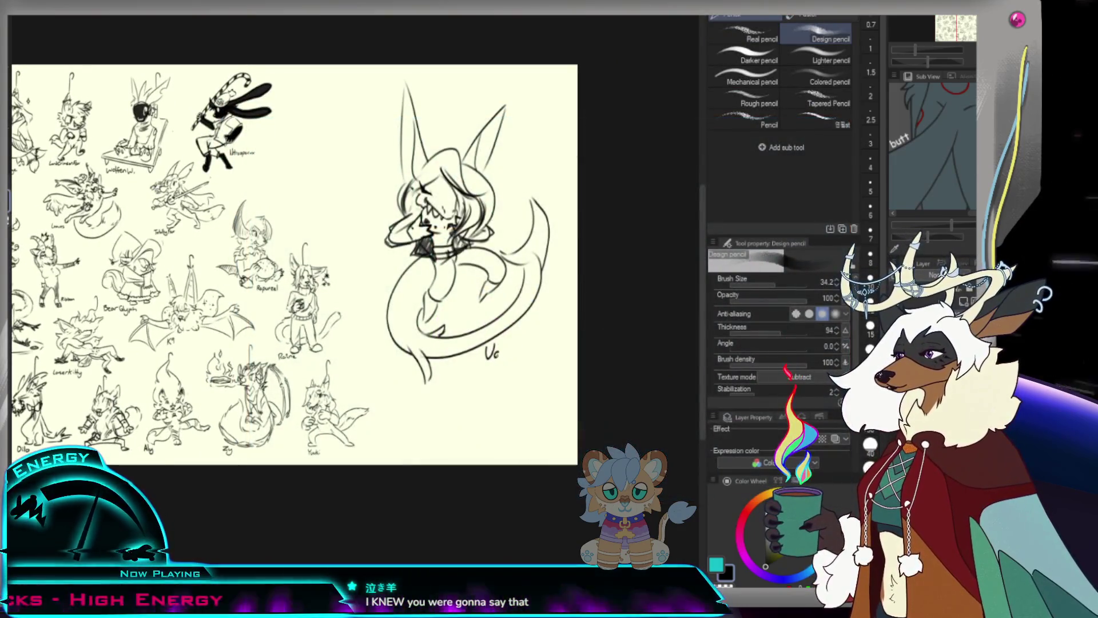
mouse_move(505, 341)
mouse_down()
mouse_move(503, 358)
mouse_move(523, 357)
mouse_up()
key(m)
mouse_move(585, 112)
mouse_down()
mouse_move(511, 54)
mouse_move(575, 378)
mouse_up()
Lasso the Valen sketch and scale it to about a third beside the top-row characters.
key(ctrl+d)
drag(556, 75, 600, 119)
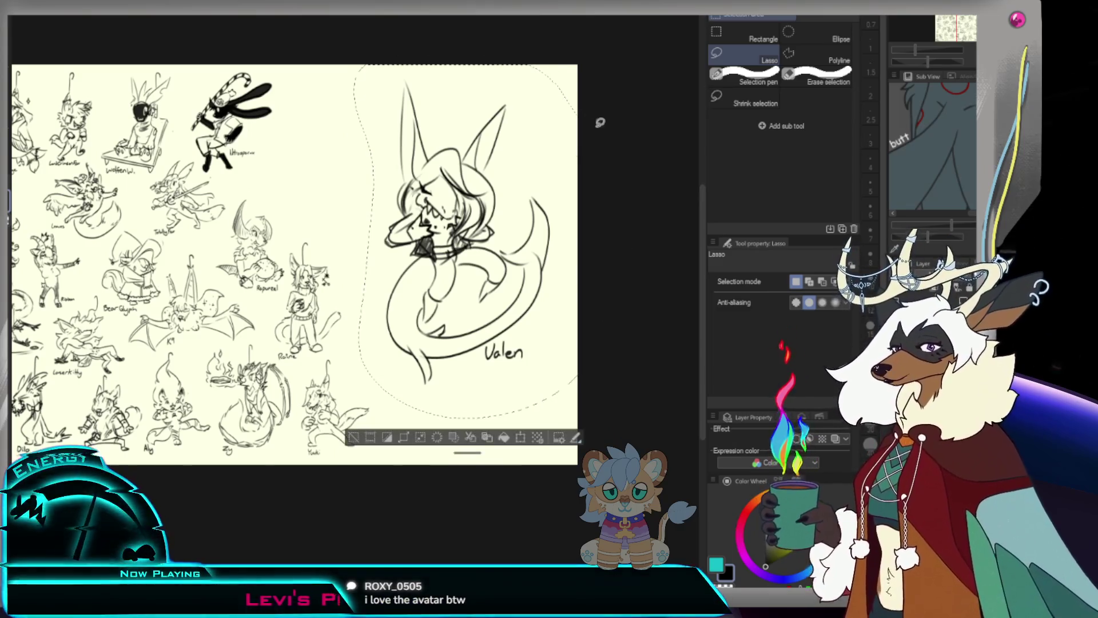
key(ctrl+t)
mouse_move(576, 421)
mouse_down()
mouse_move(453, 218)
mouse_move(335, 205)
mouse_up()
drag(361, 76, 333, 102)
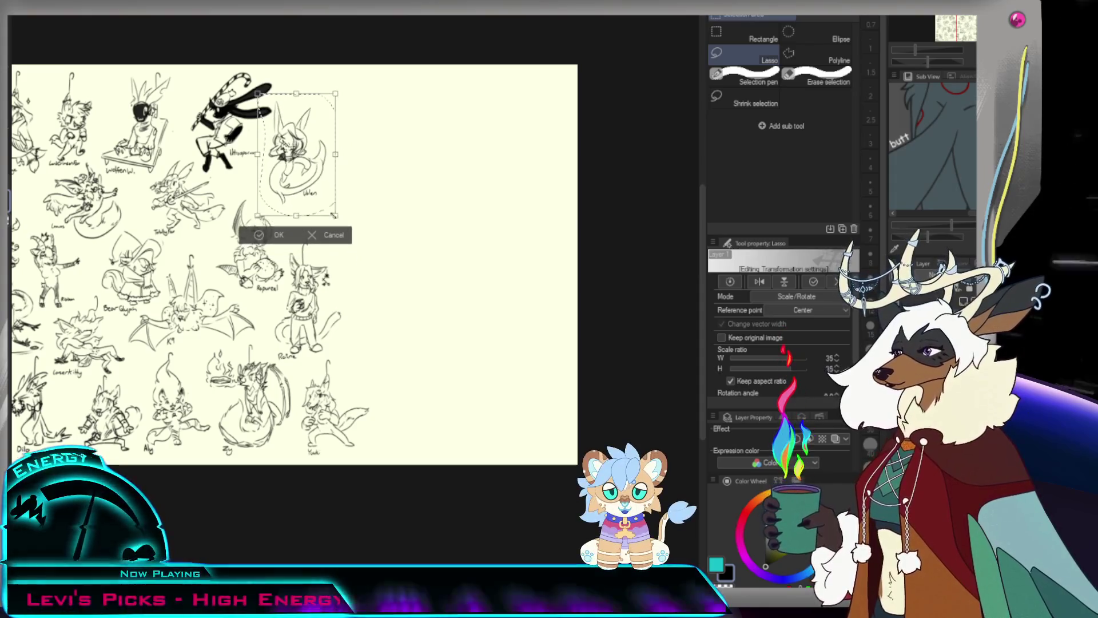
Confirm the Valen resize, clear the selection, and fit the whole sheet in view.
click(275, 244)
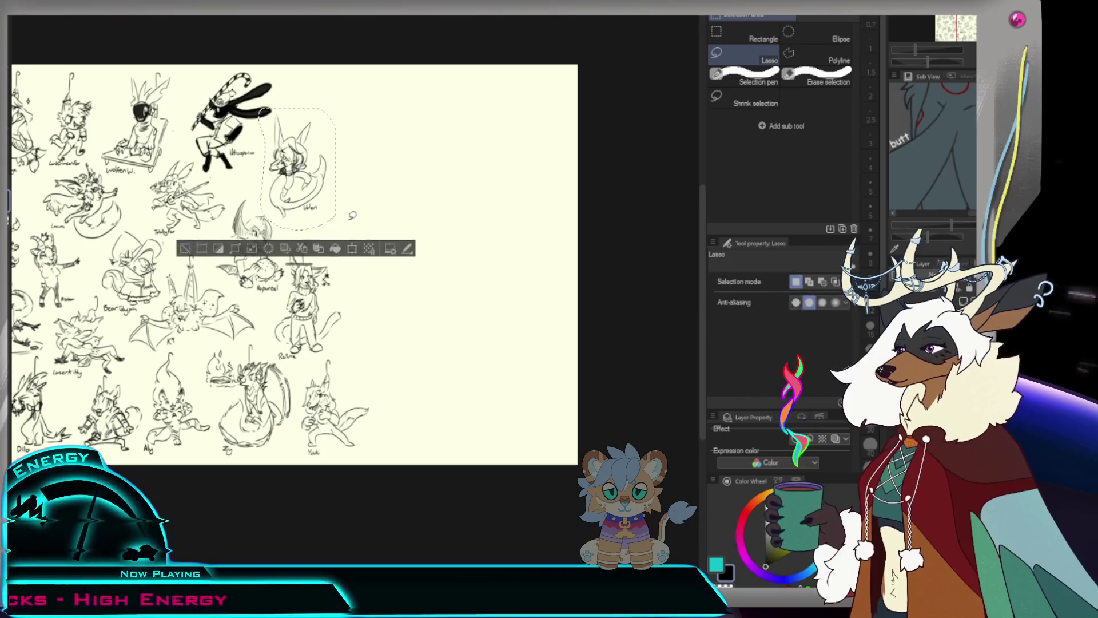
key(ctrl+d)
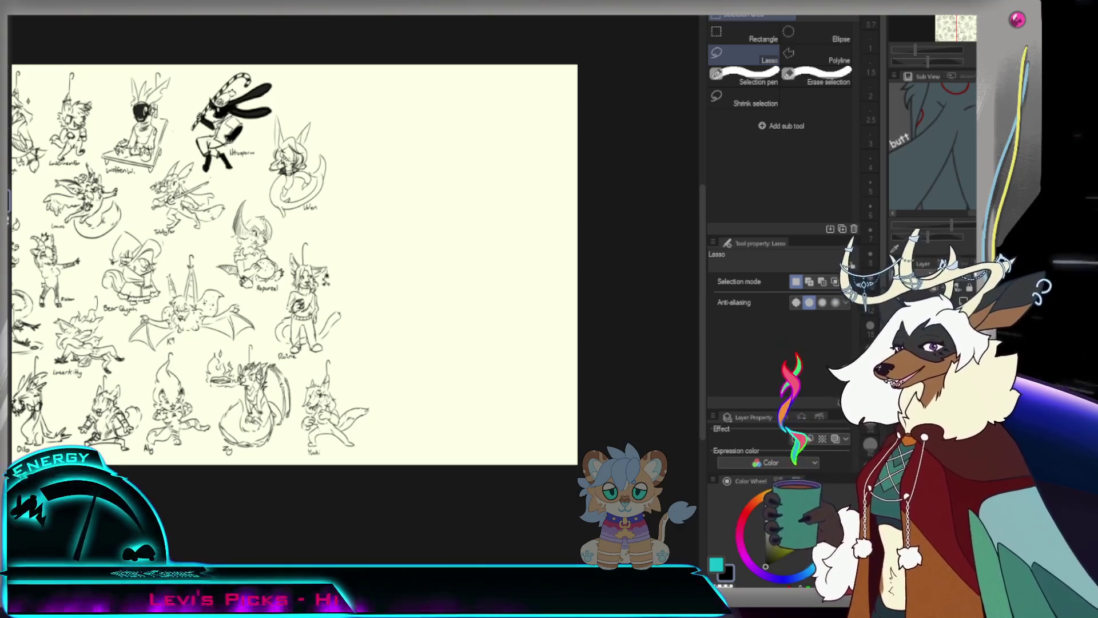
key(ctrl+0)
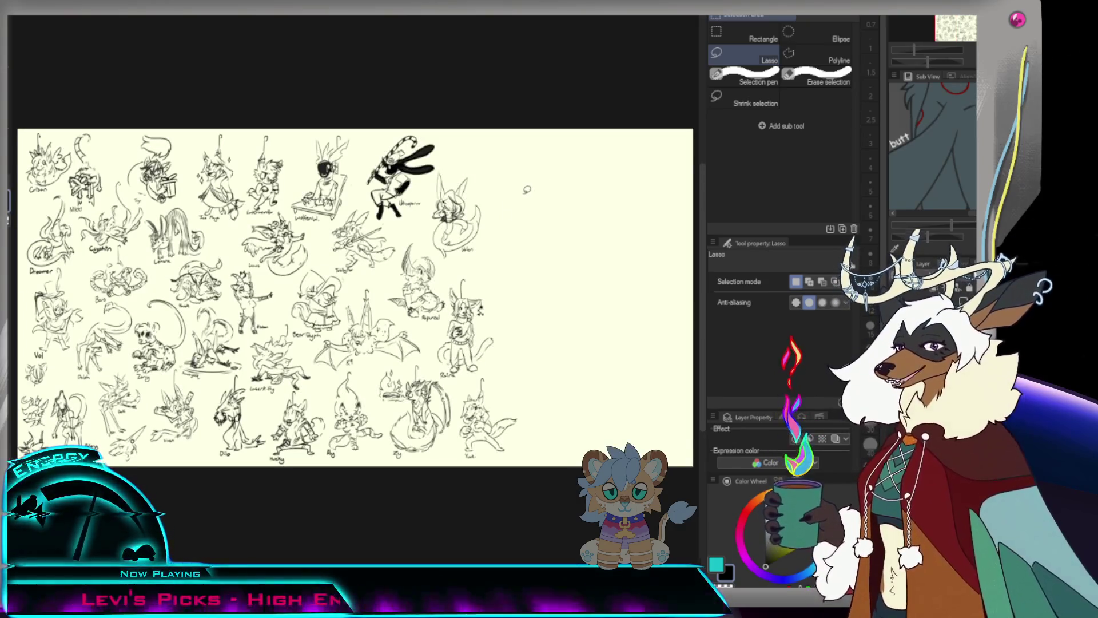
Switch back to the Design pencil for further sketching.
key(p)
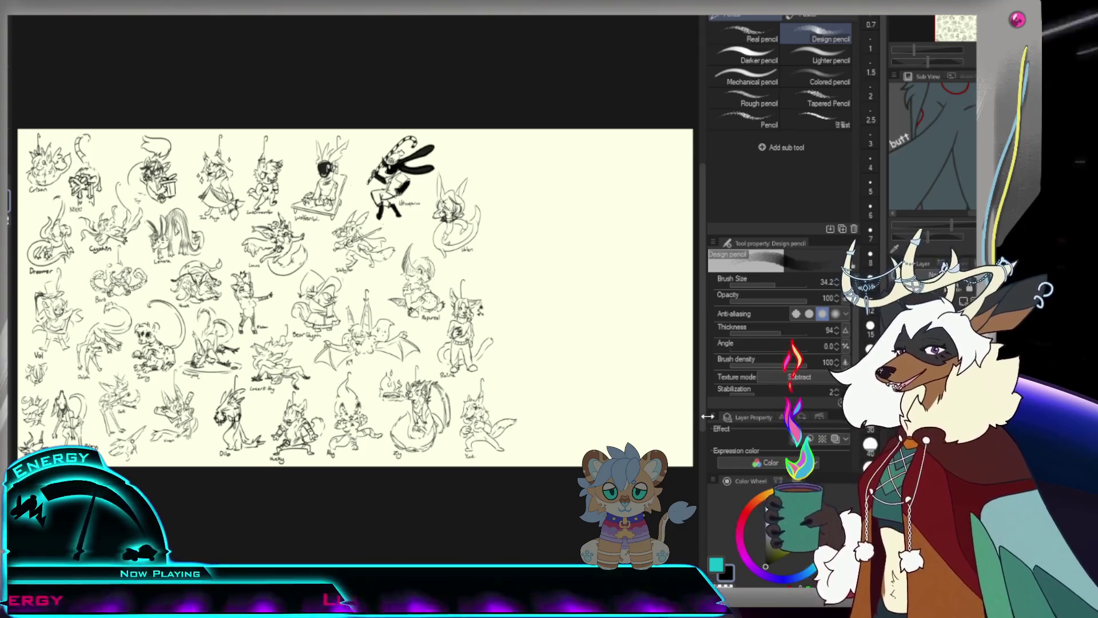
scroll(547, 282, down, 3)
scroll(550, 240, up, 5)
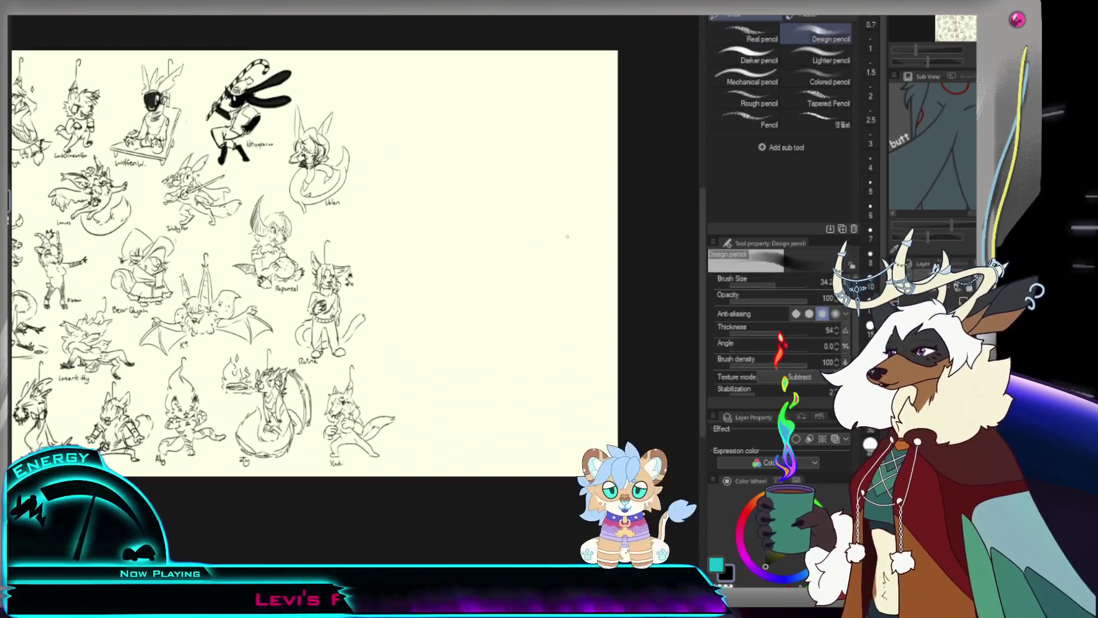
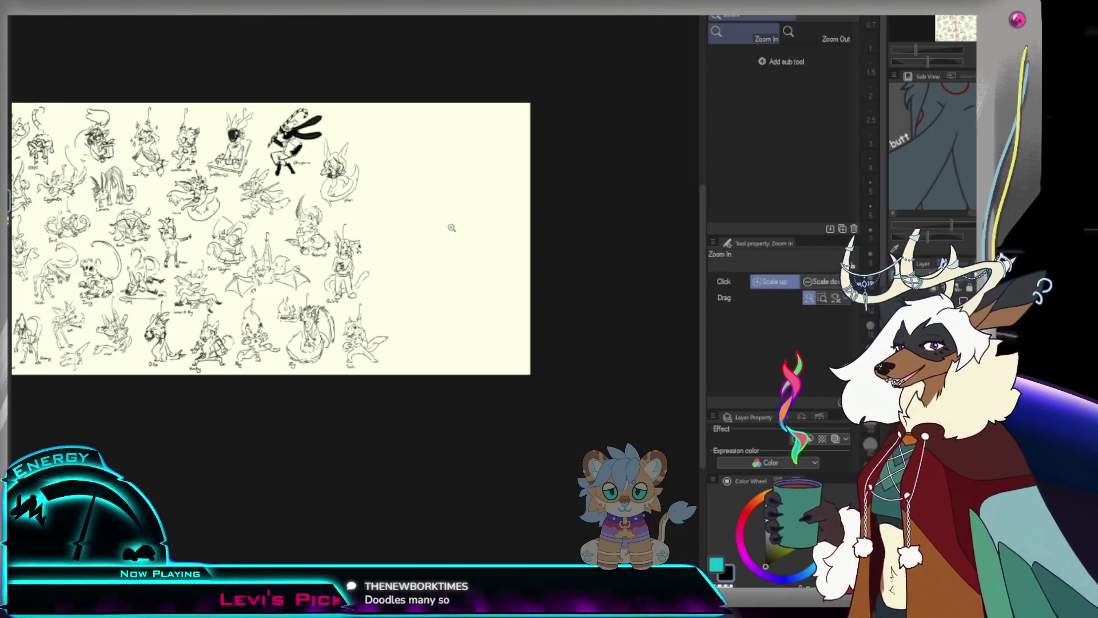
scroll(515, 207, up, 5)
Sketch two small oval eyes on the empty canvas area, undoing misdrawn strokes along the way.
drag(227, 177, 256, 222)
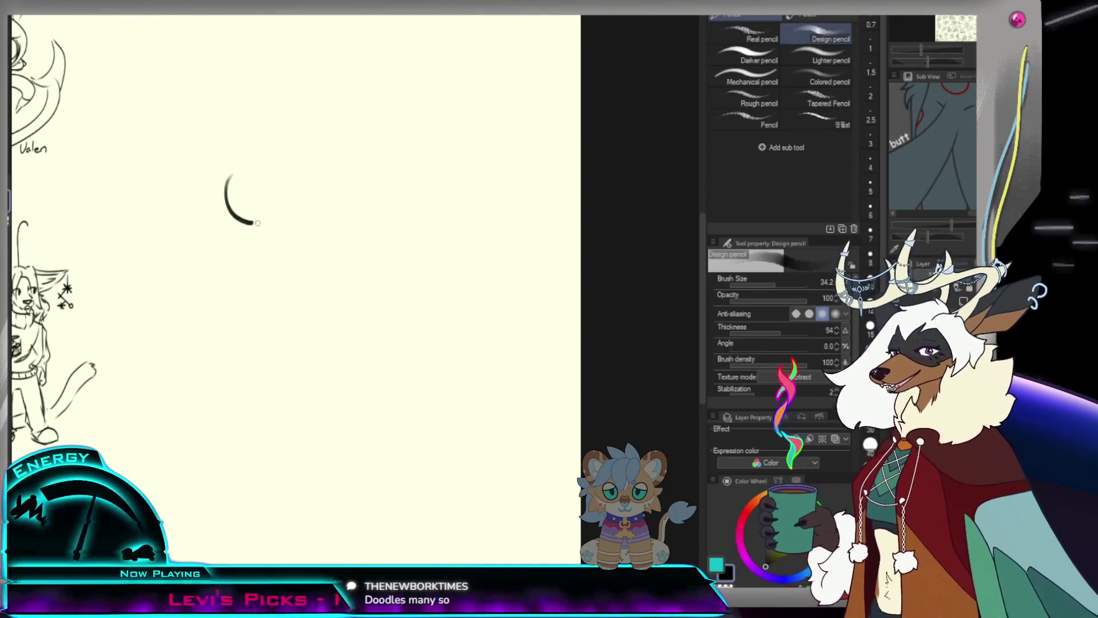
key(ctrl+z)
drag(218, 184, 219, 224)
key(ctrl+z)
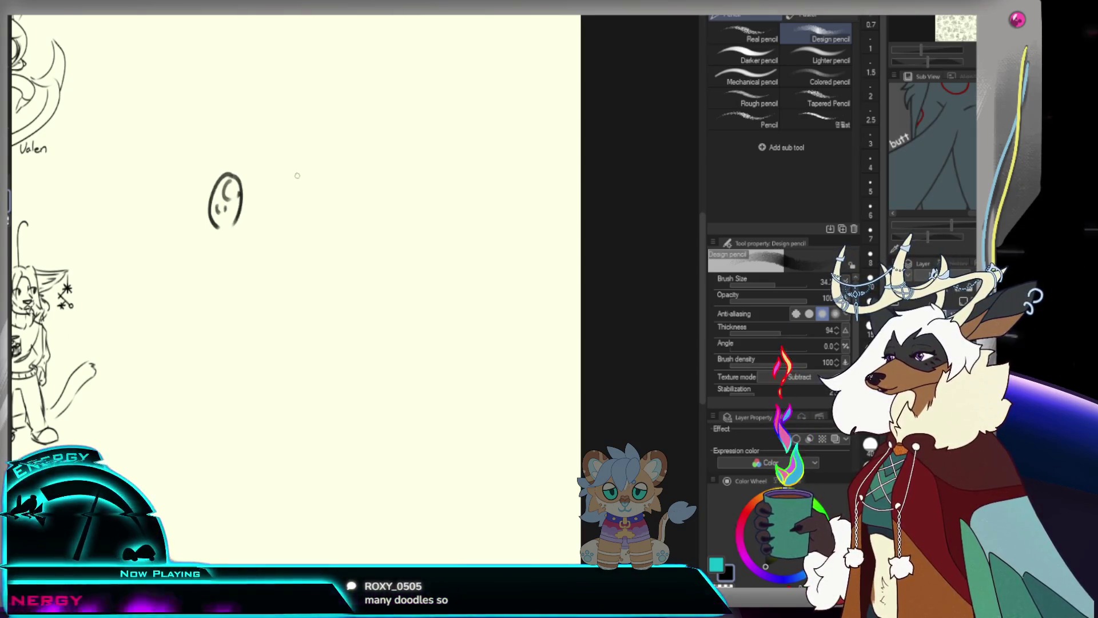
drag(288, 172, 273, 225)
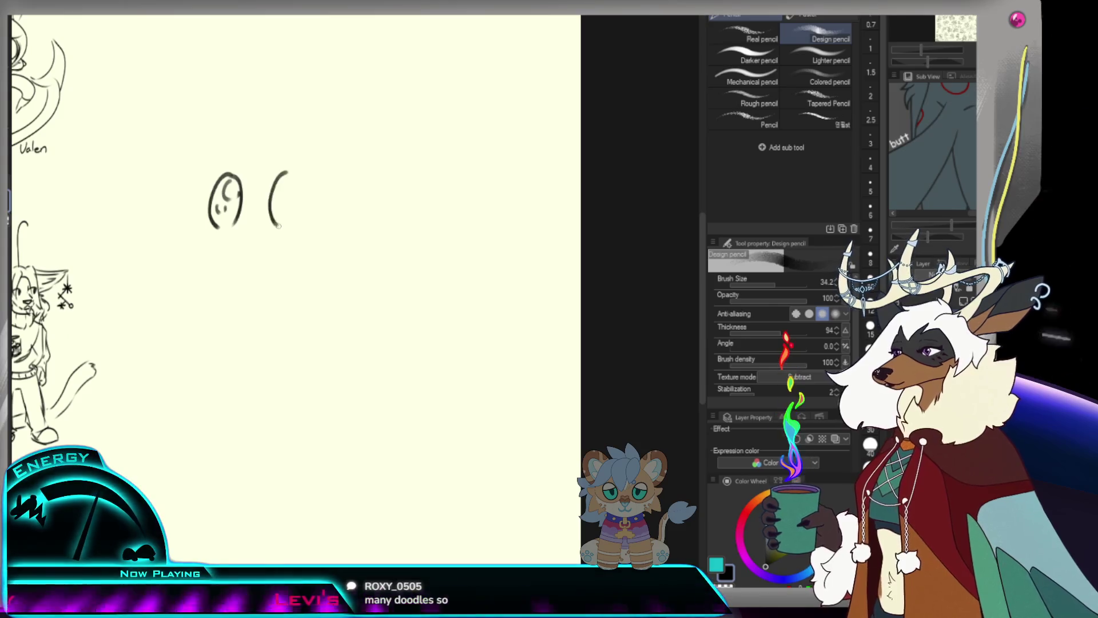
key(ctrl+z)
mouse_move(288, 171)
mouse_down()
mouse_move(273, 221)
mouse_move(303, 216)
mouse_move(275, 221)
mouse_up()
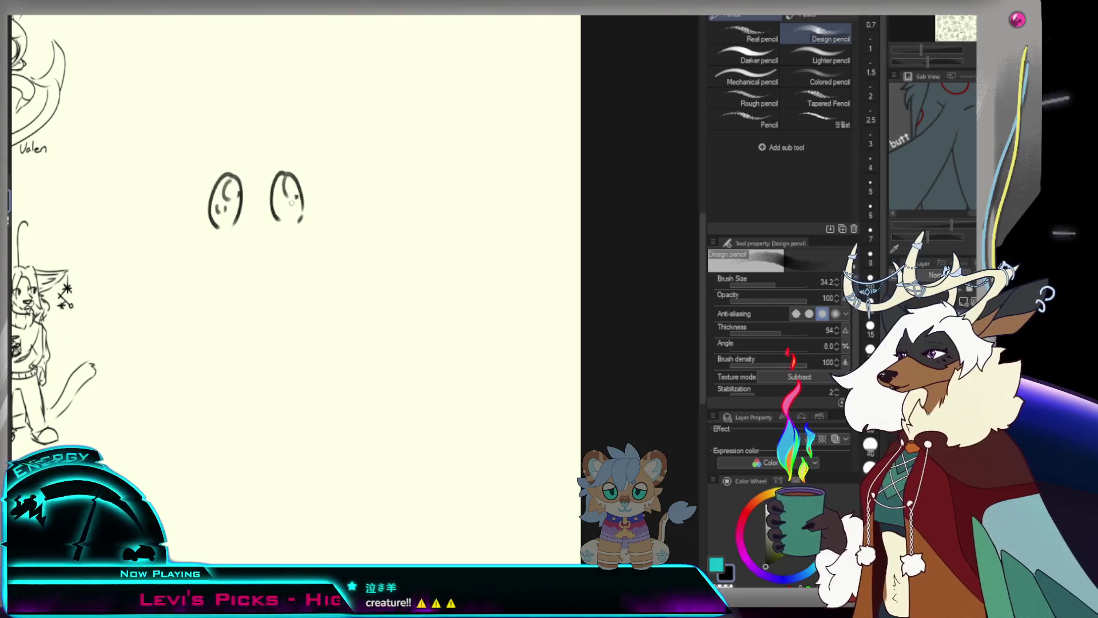
key(ctrl+space)
scroll(301, 230, down, 5)
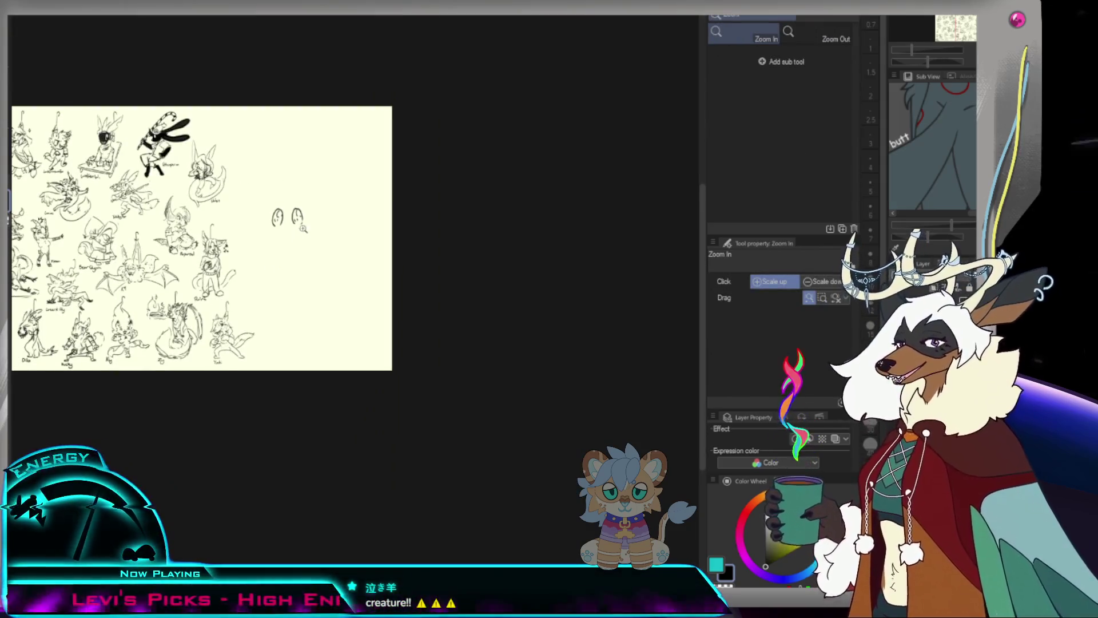
scroll(302, 231, up, 2)
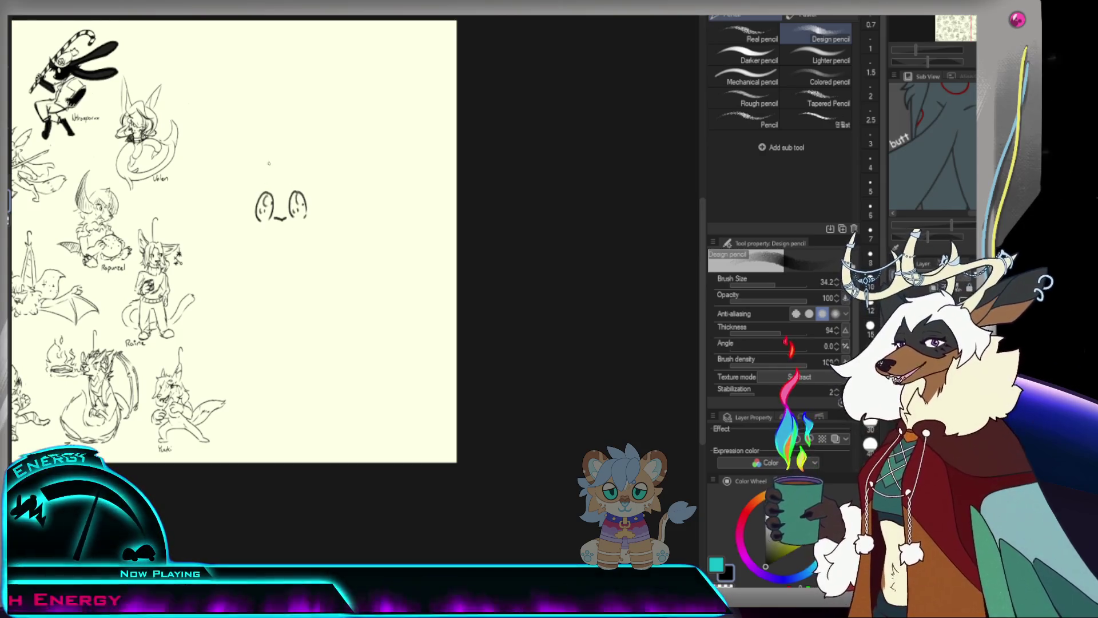
Draw a curled antenna above the eyes and the outlines of both large pointed ears.
mouse_move(264, 140)
mouse_down()
mouse_move(267, 172)
mouse_move(262, 153)
mouse_move(320, 158)
mouse_up()
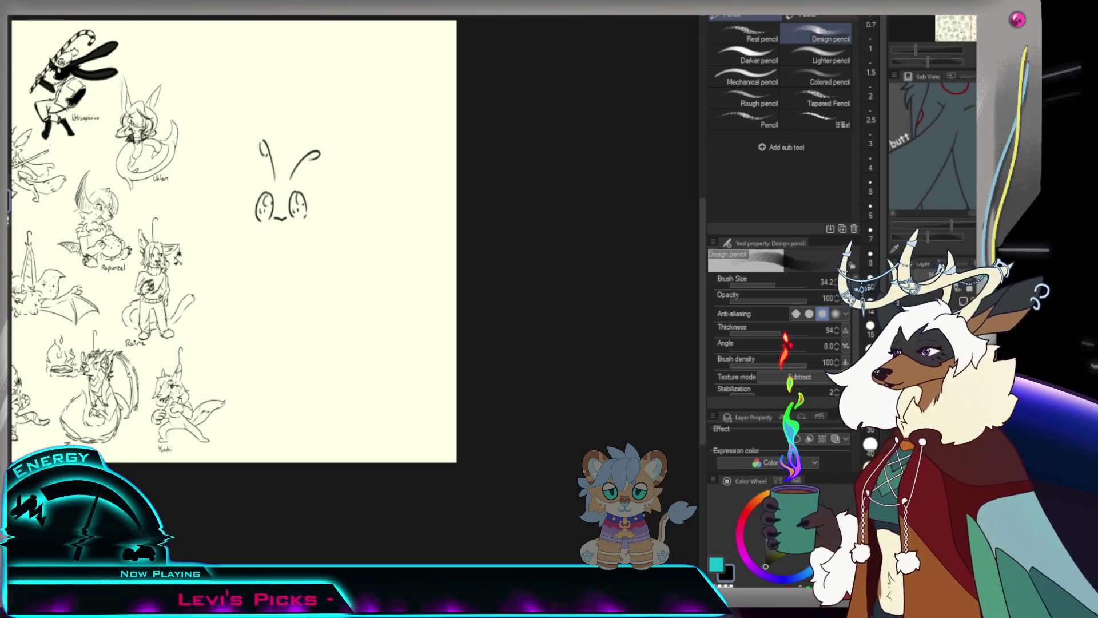
drag(242, 149, 258, 180)
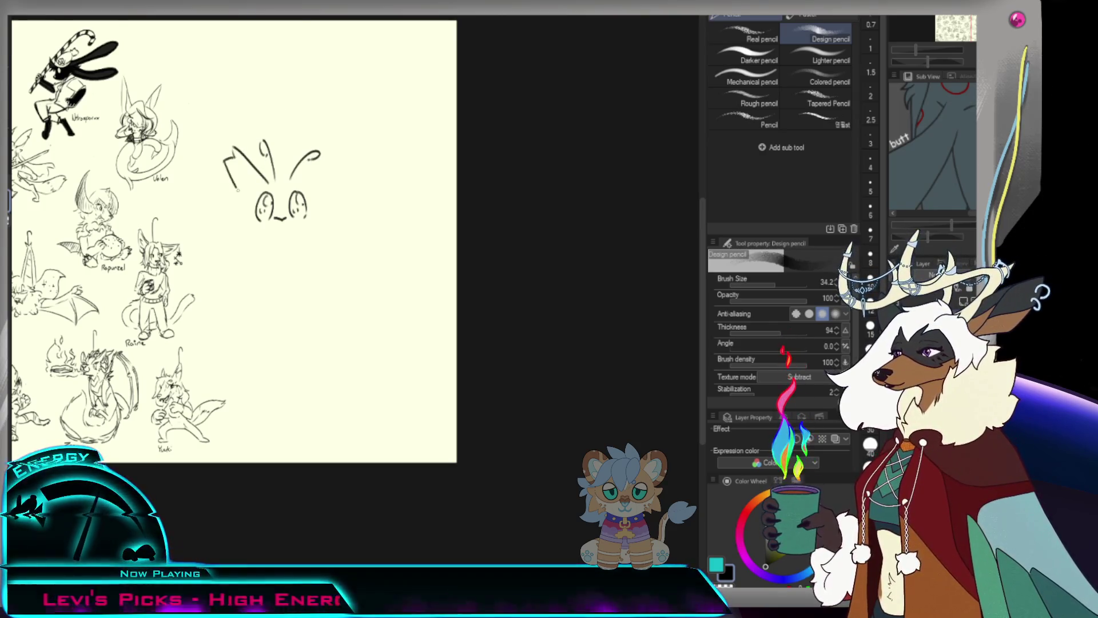
mouse_move(294, 179)
mouse_down()
mouse_move(345, 161)
mouse_move(333, 192)
mouse_move(311, 206)
mouse_up()
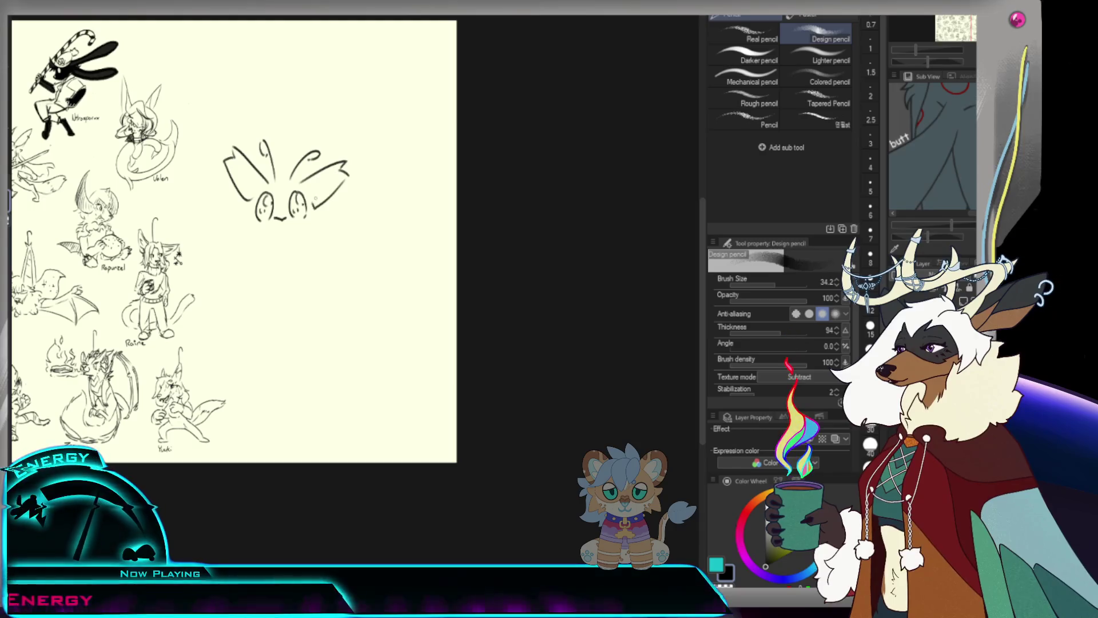
key(ctrl+z)
drag(346, 166, 311, 206)
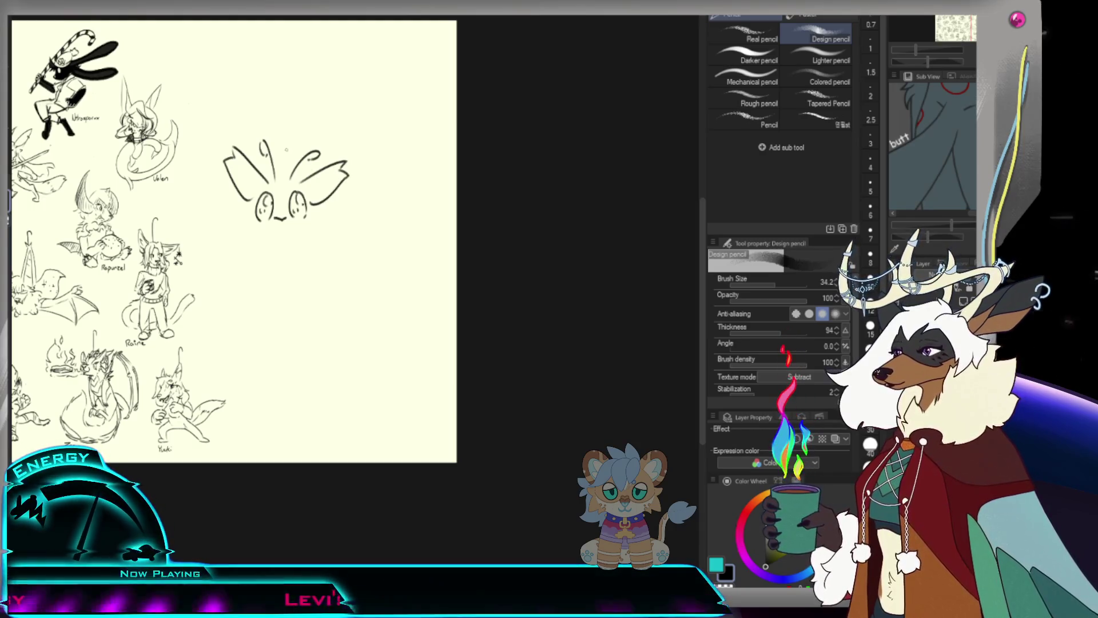
Hatch-shade the inside of the left ear, then check the whole sheet.
drag(244, 160, 249, 176)
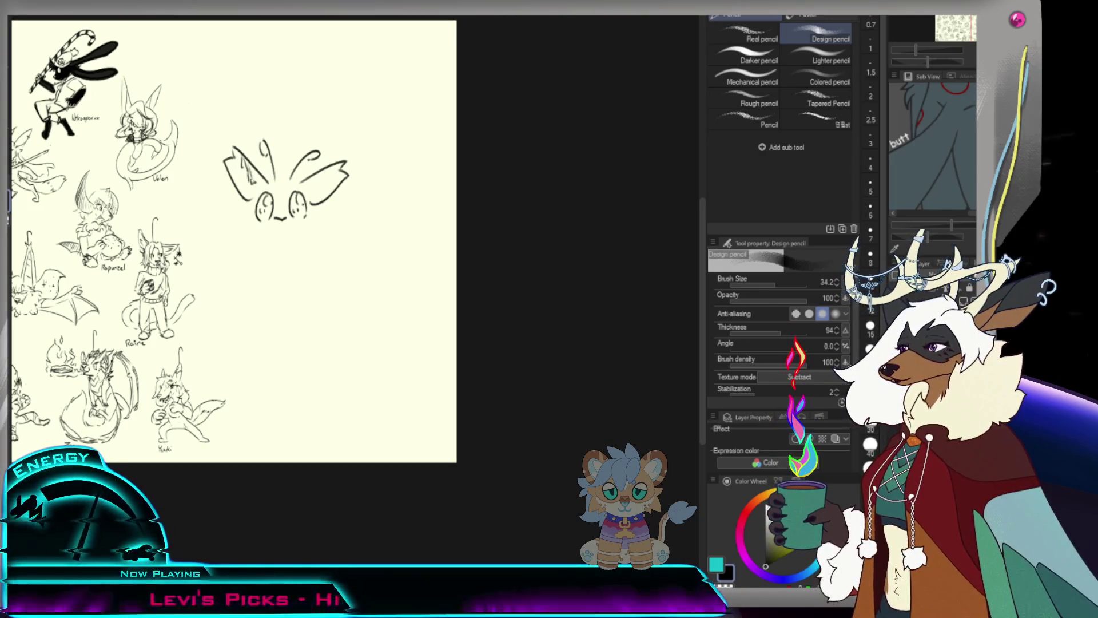
drag(246, 162, 253, 179)
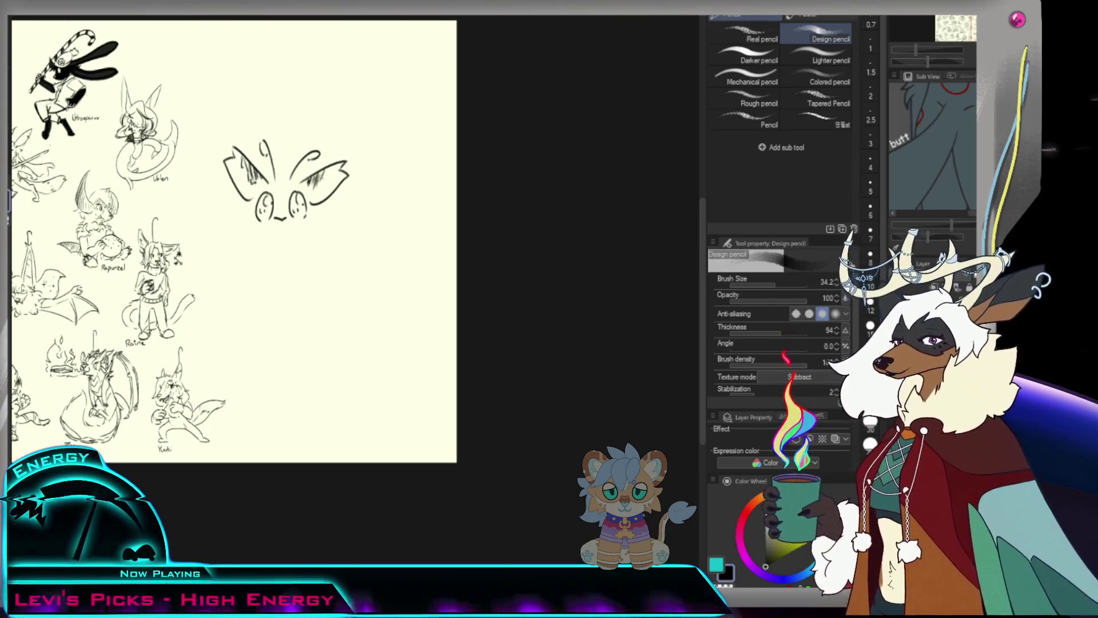
drag(318, 185, 294, 222)
click(293, 222)
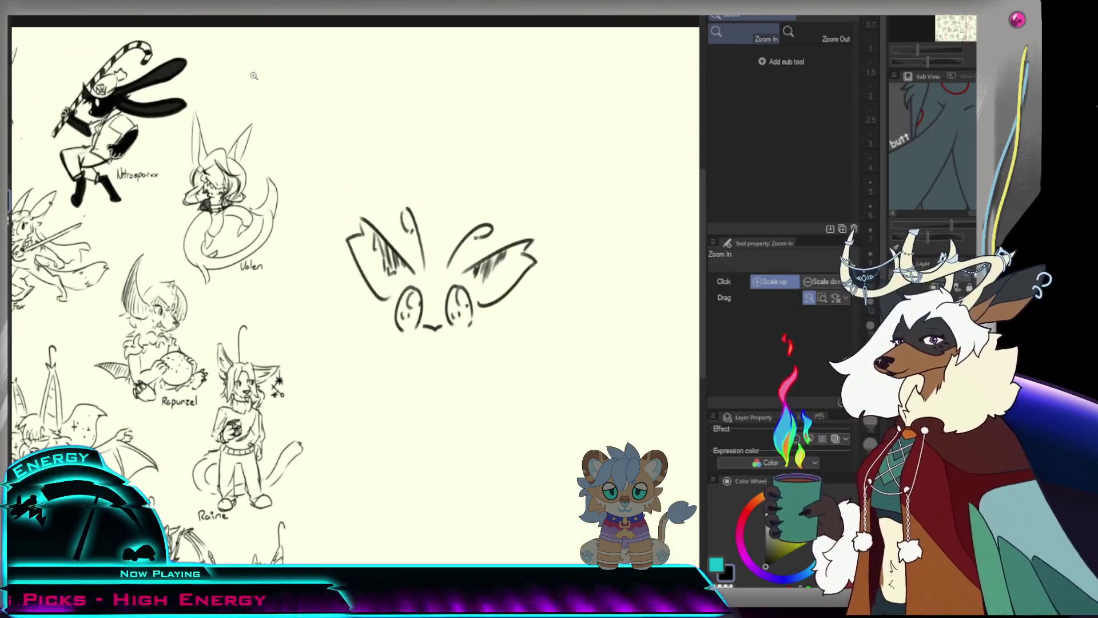
Adjust the pencil size, add a brow line between the eyes and darken the head's top and left side.
drag(789, 290, 783, 281)
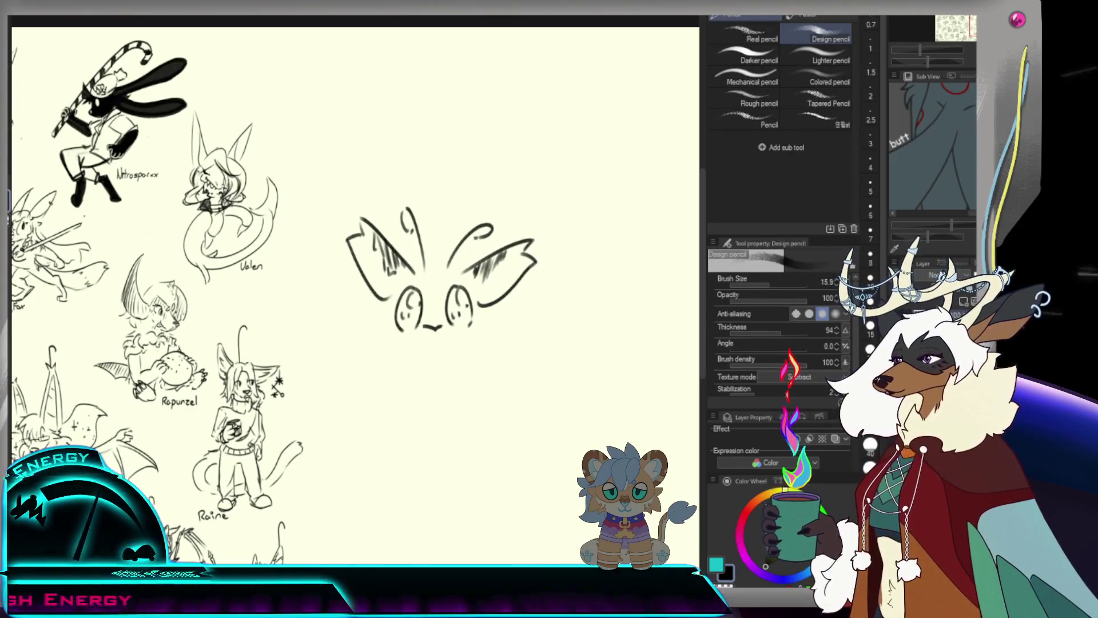
scroll(470, 150, down, 3)
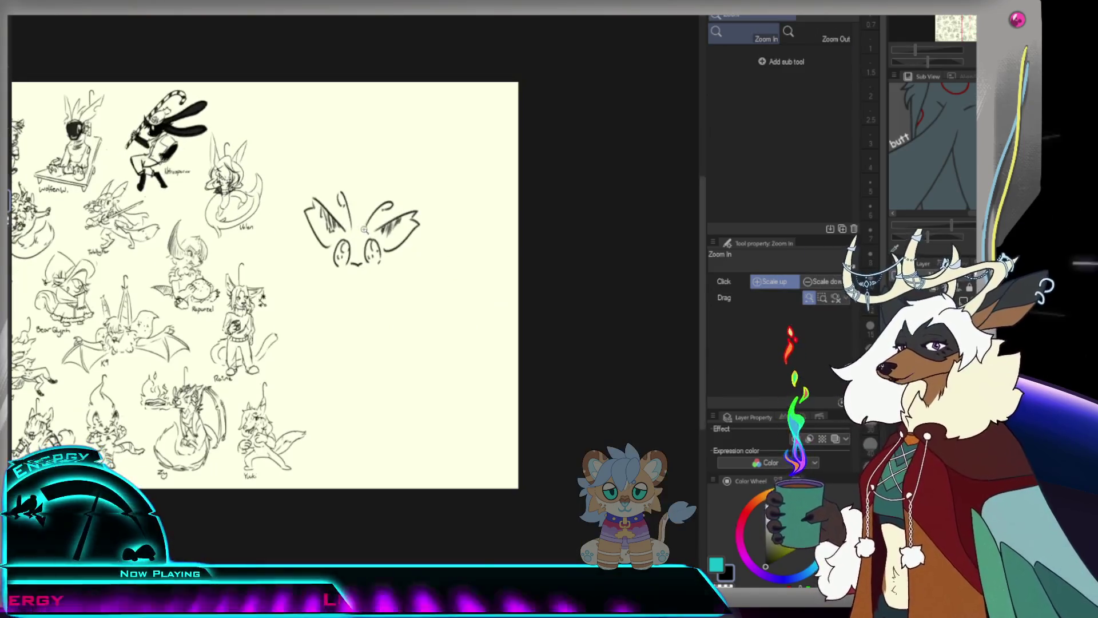
scroll(470, 149, up, 2)
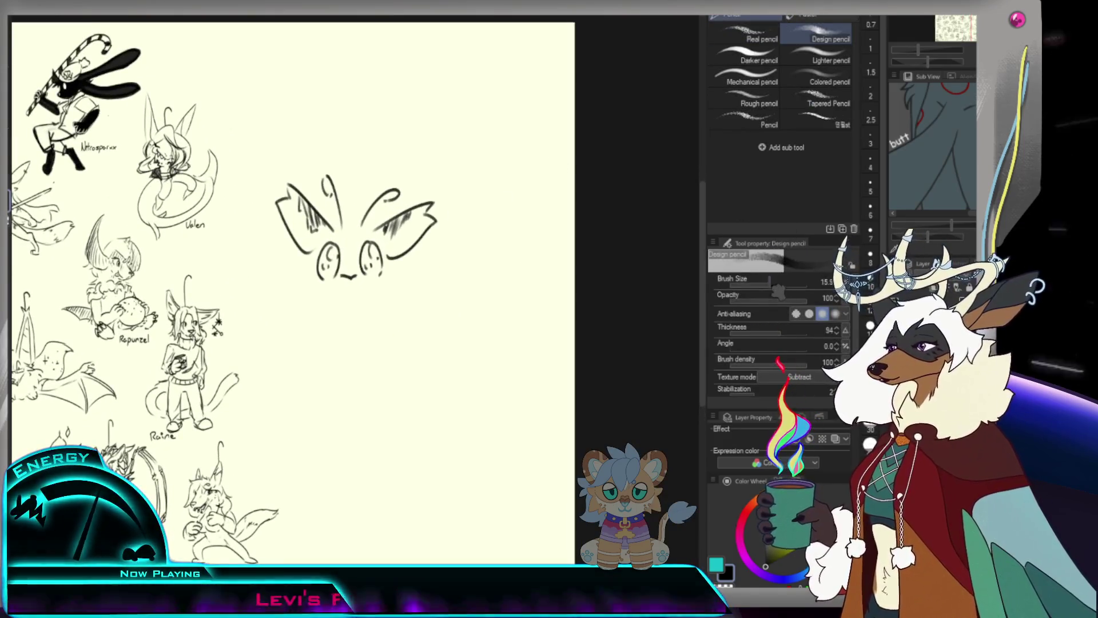
drag(777, 284, 792, 287)
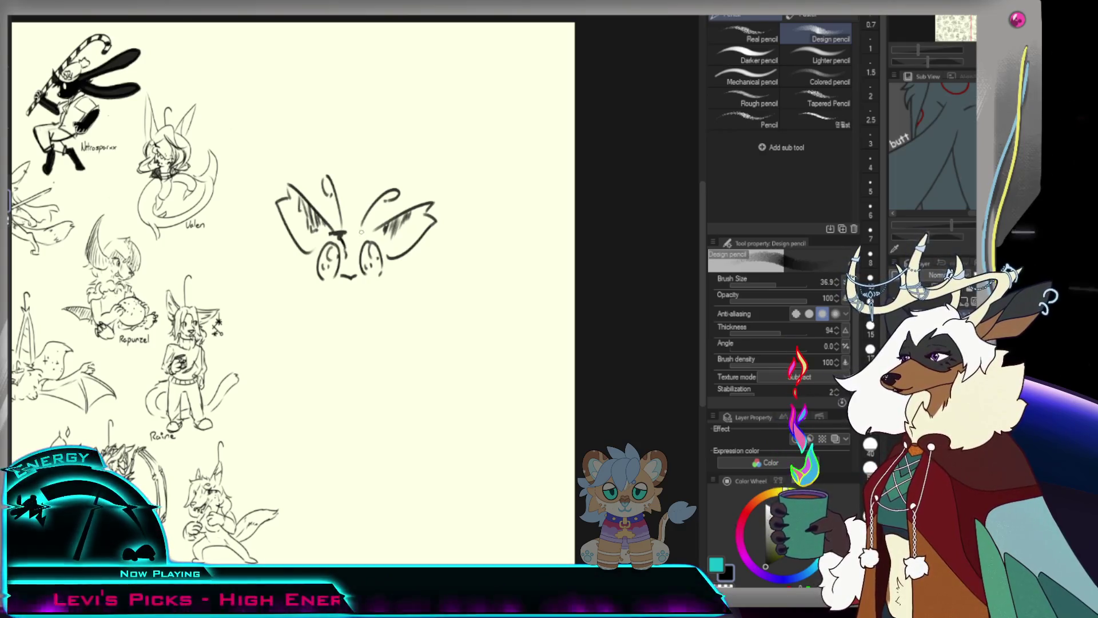
drag(352, 233, 367, 231)
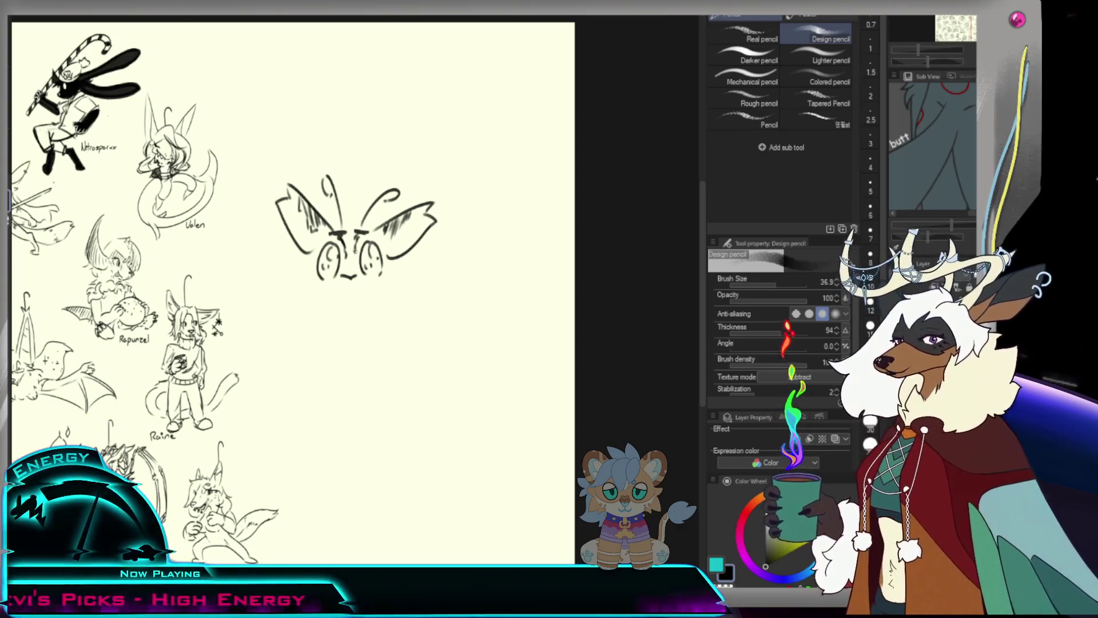
scroll(360, 232, down, 2)
scroll(361, 218, up, 3)
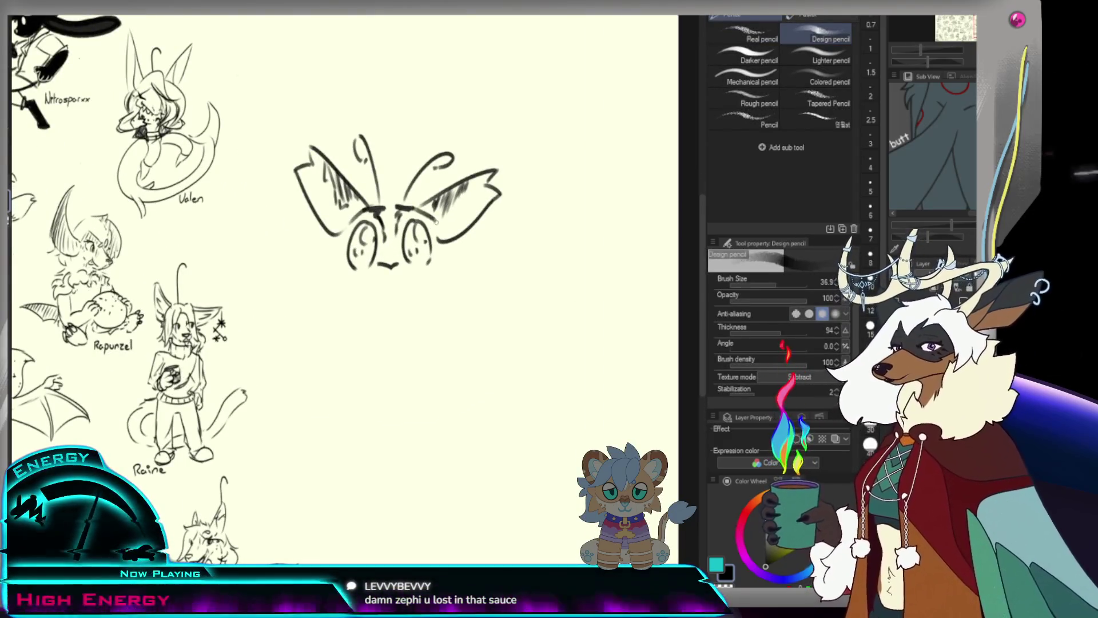
drag(363, 208, 417, 205)
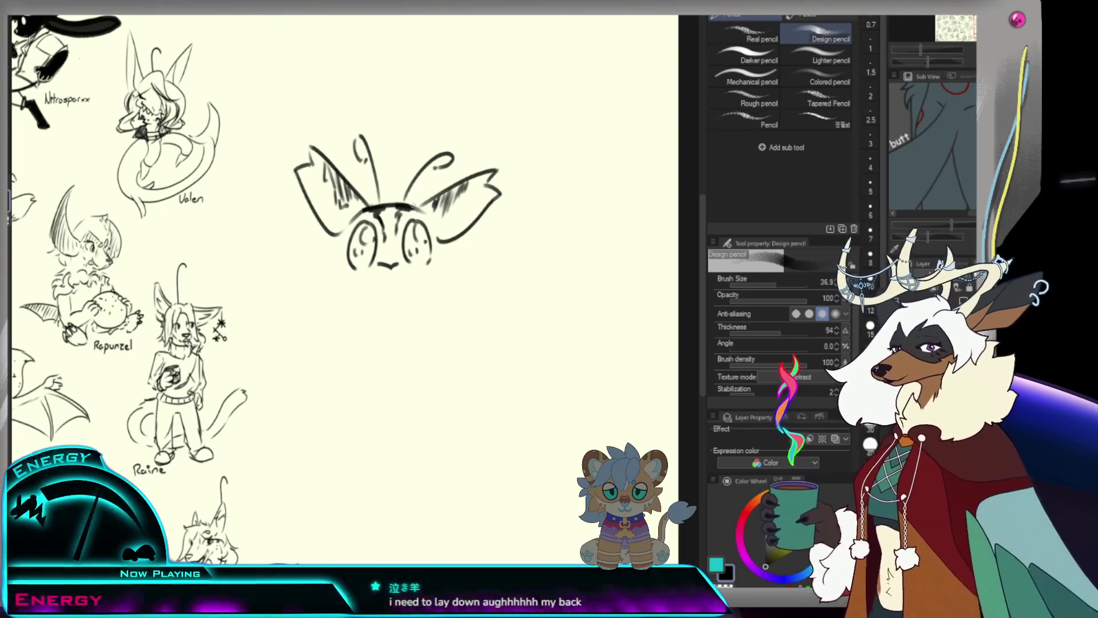
key(ctrl+space)
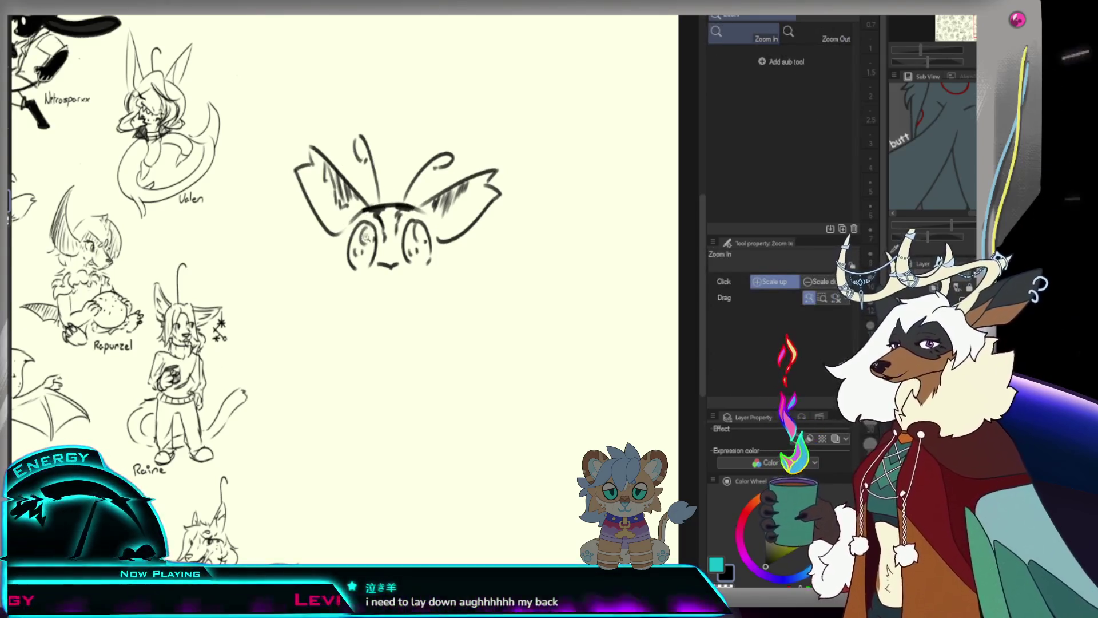
scroll(386, 207, down, 2)
scroll(387, 206, up, 1)
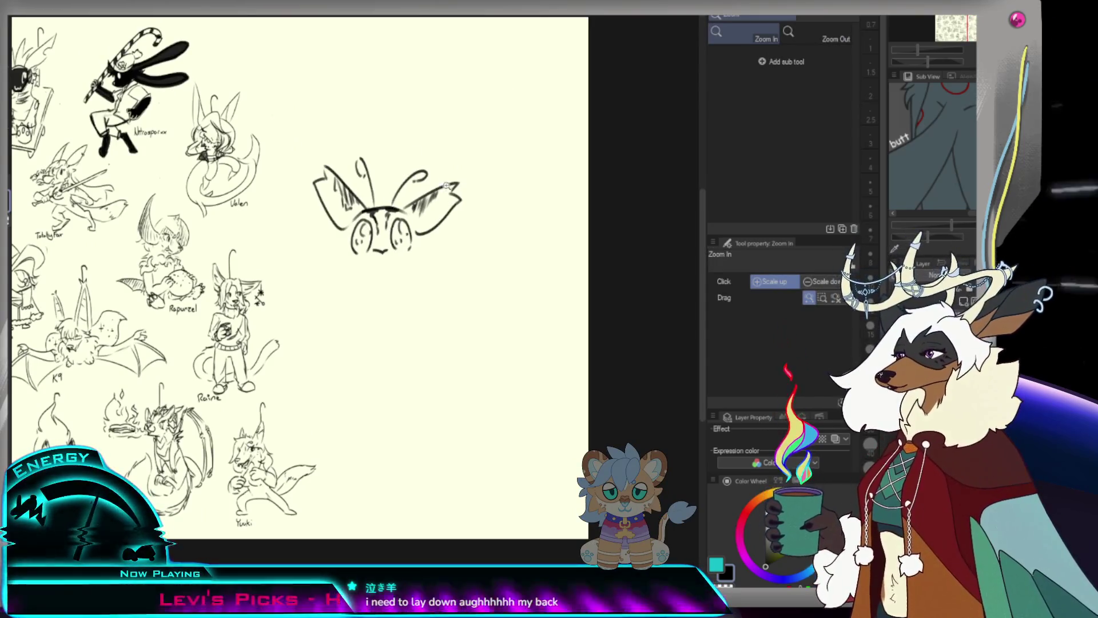
scroll(396, 260, down, 2)
scroll(396, 260, up, 1)
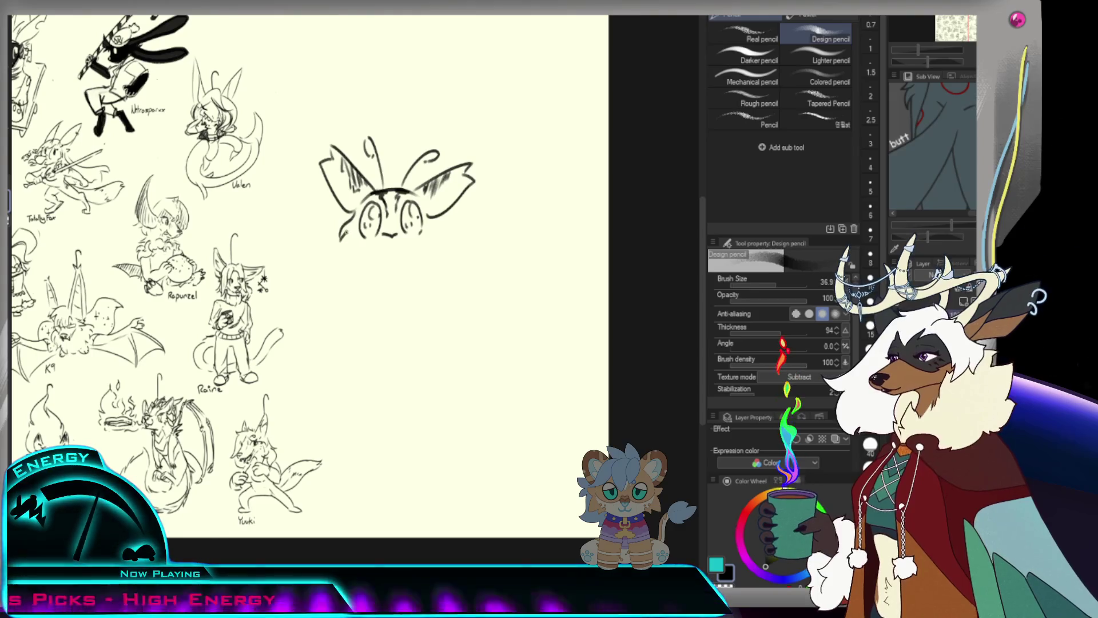
mouse_move(341, 225)
mouse_down()
mouse_move(350, 255)
mouse_move(380, 245)
mouse_up()
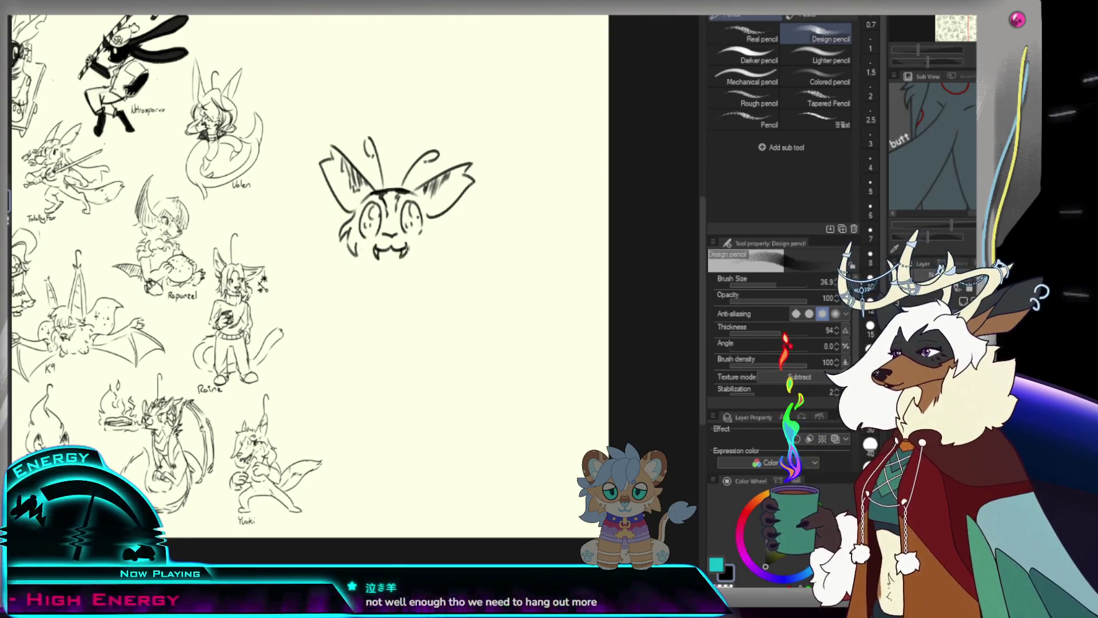
Redraw the mouth with small fangs, discarding a stray mouth stroke and cheek marks.
drag(371, 249, 387, 252)
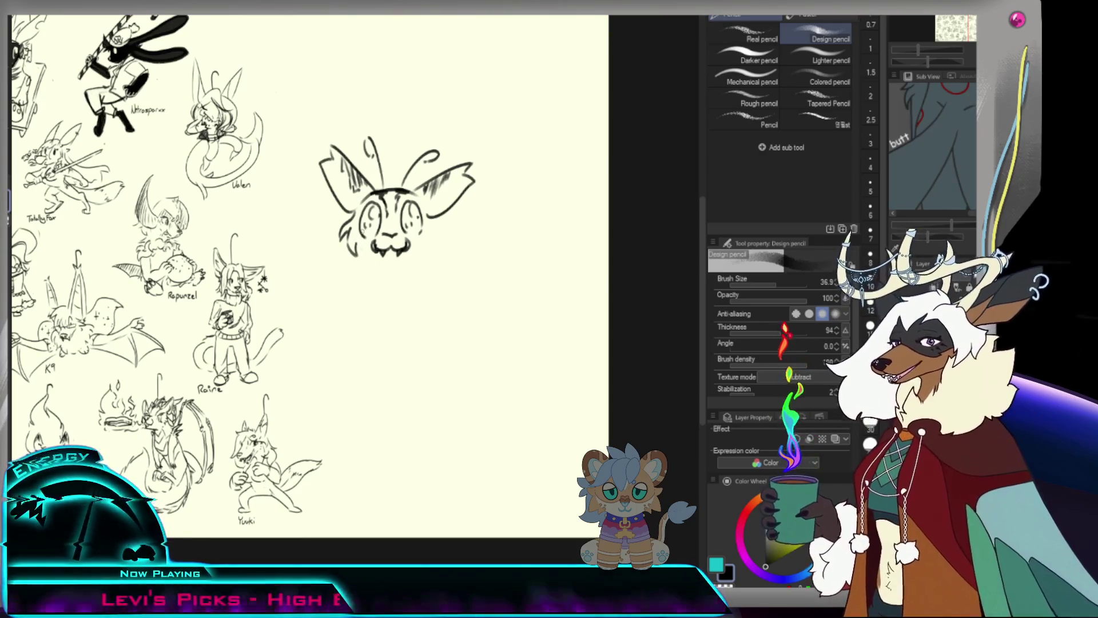
drag(371, 249, 389, 259)
key(ctrl+z)
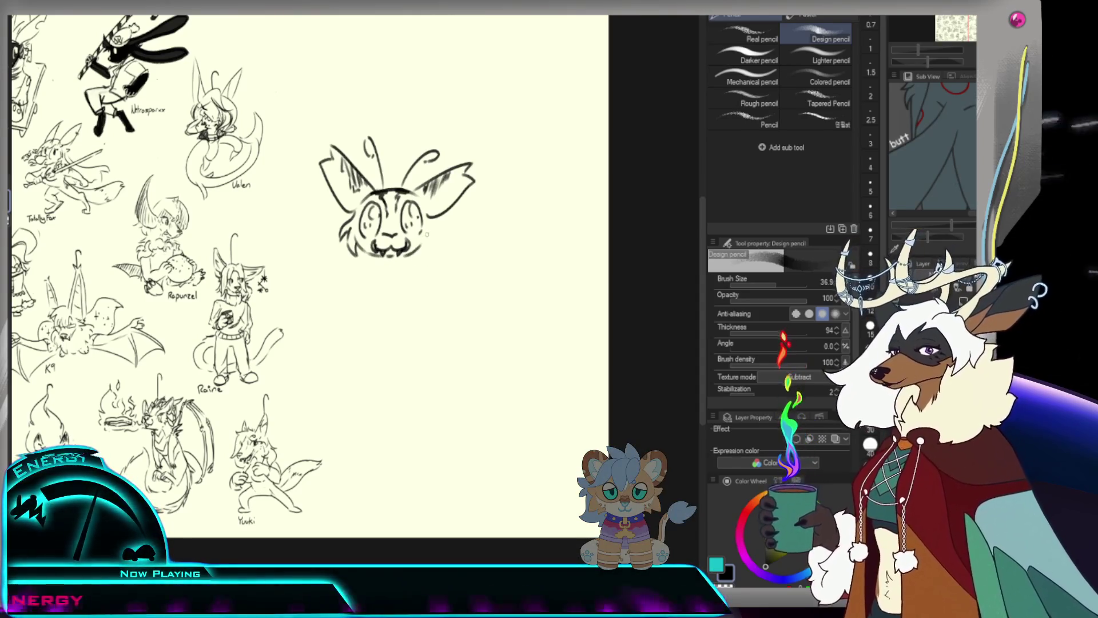
drag(432, 221, 439, 230)
key(ctrl+z)
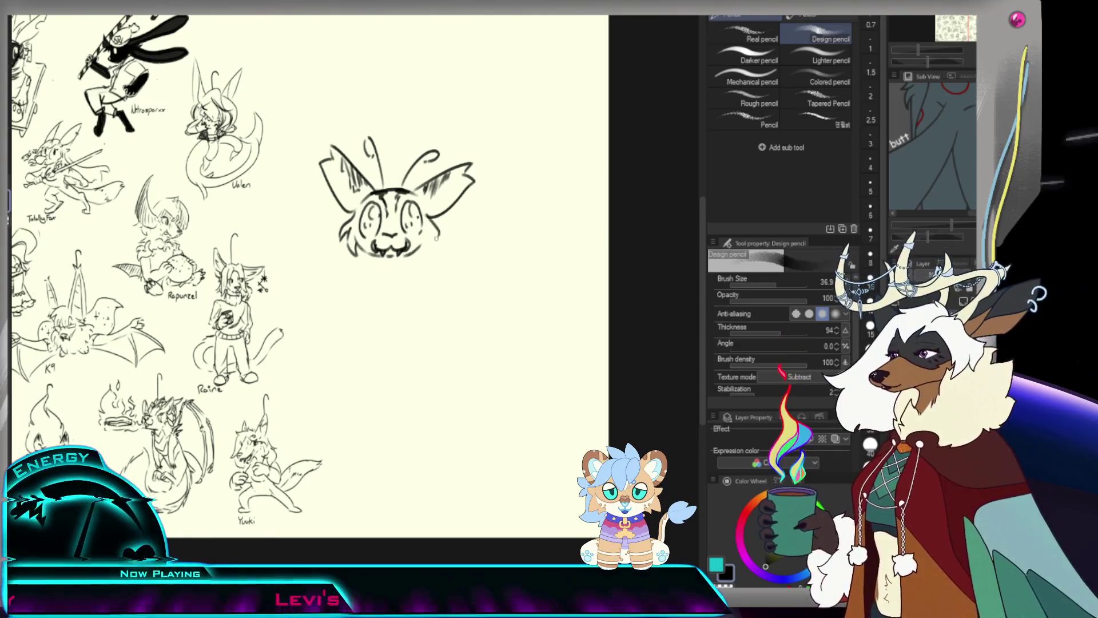
key(ctrl+z)
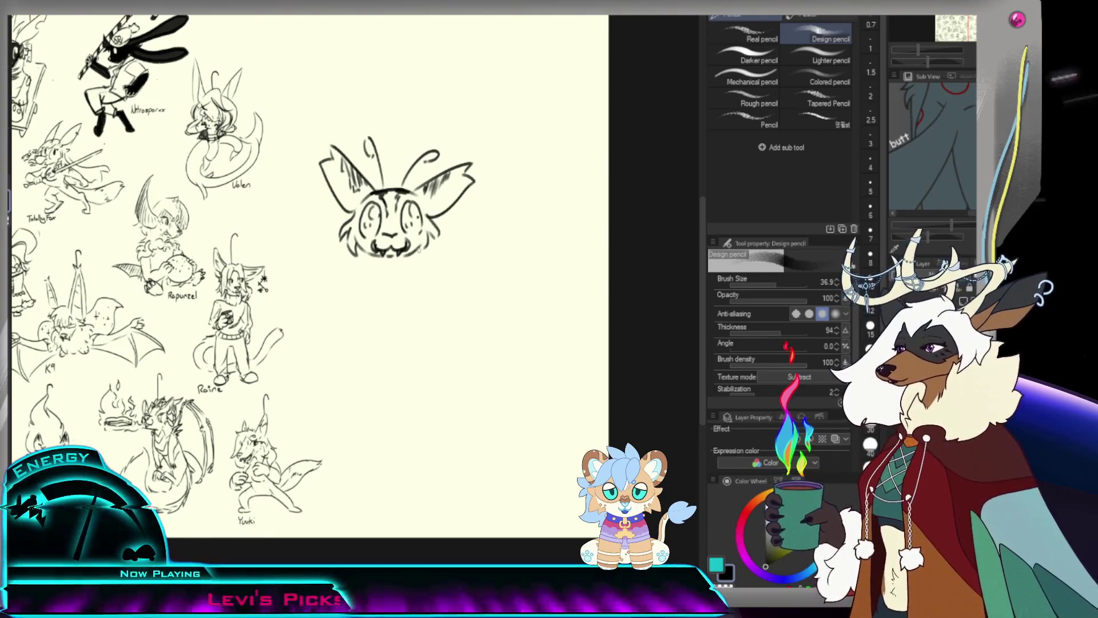
Draw a curved tongue hanging below the creature's chin.
drag(361, 244, 369, 282)
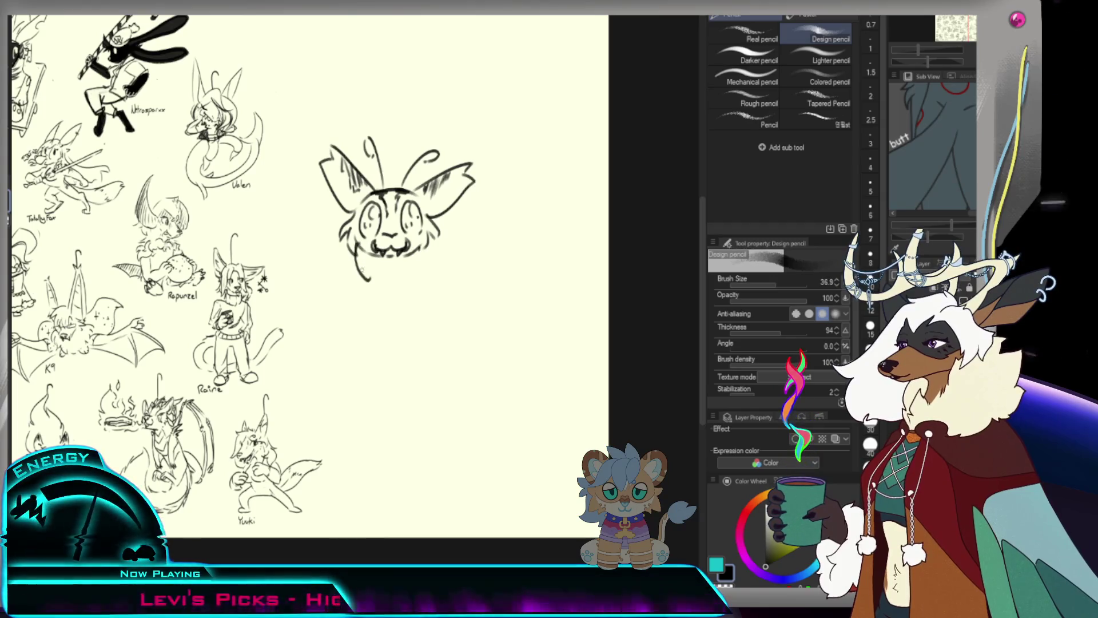
key(ctrl+z)
mouse_move(361, 244)
mouse_down()
mouse_move(371, 282)
mouse_move(375, 262)
mouse_up()
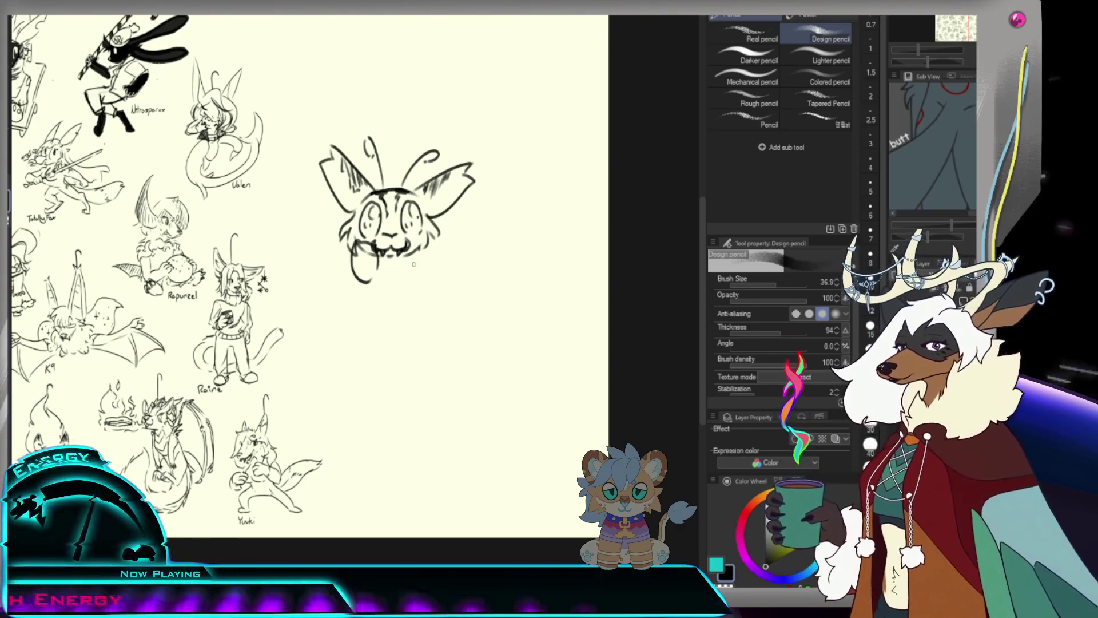
key(e)
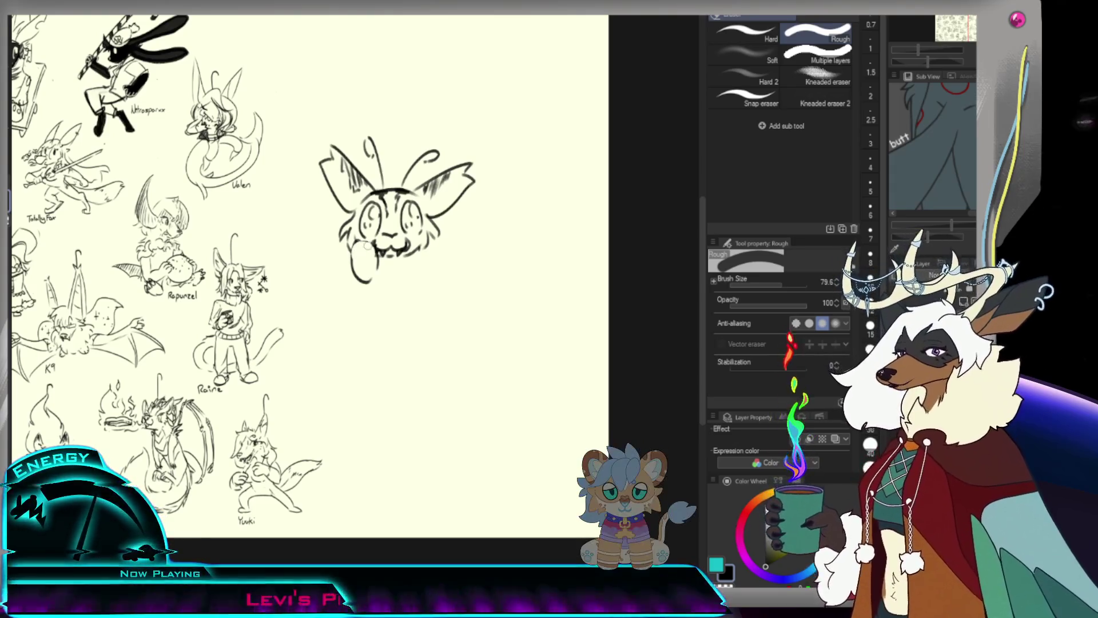
Sketch a paw with toe beans beside the creature's mouth, cleaning it up with the eraser.
key(p)
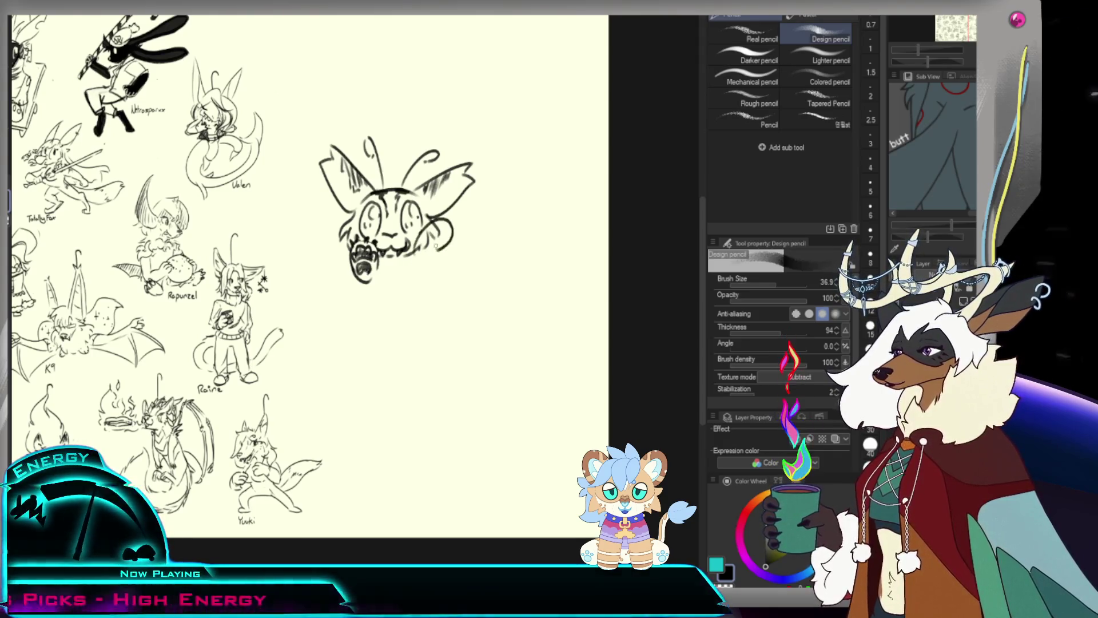
drag(436, 222, 444, 244)
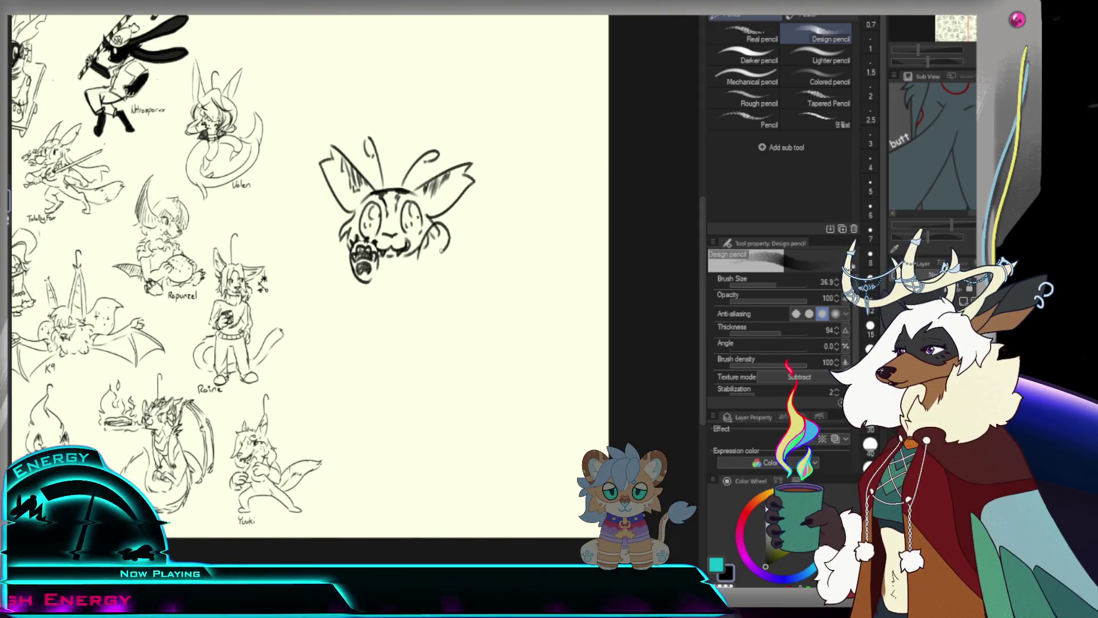
key(e)
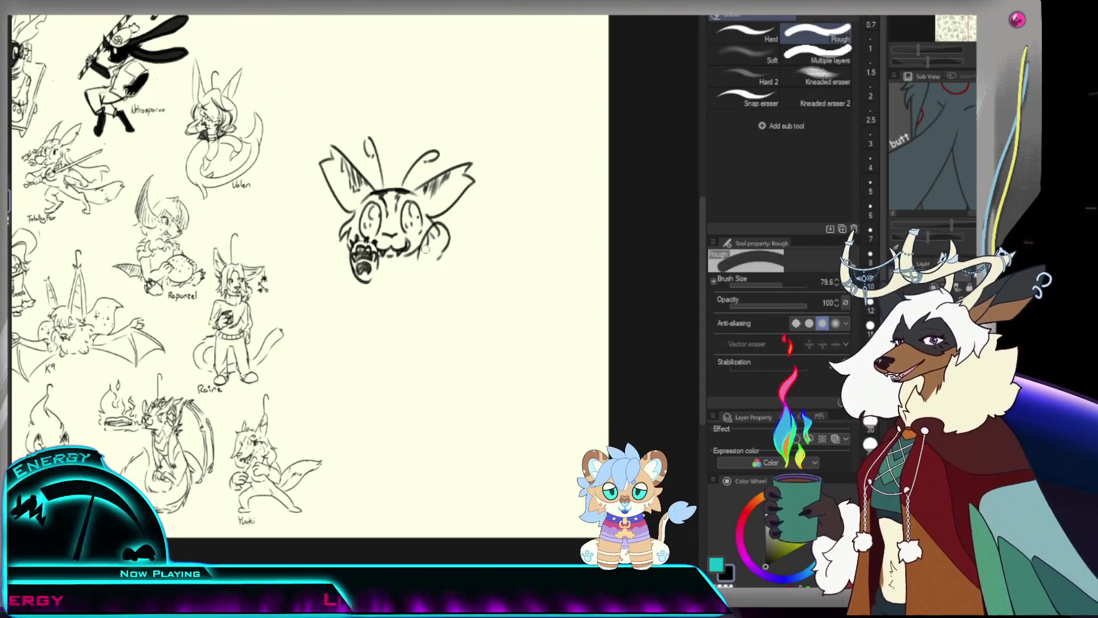
key(p)
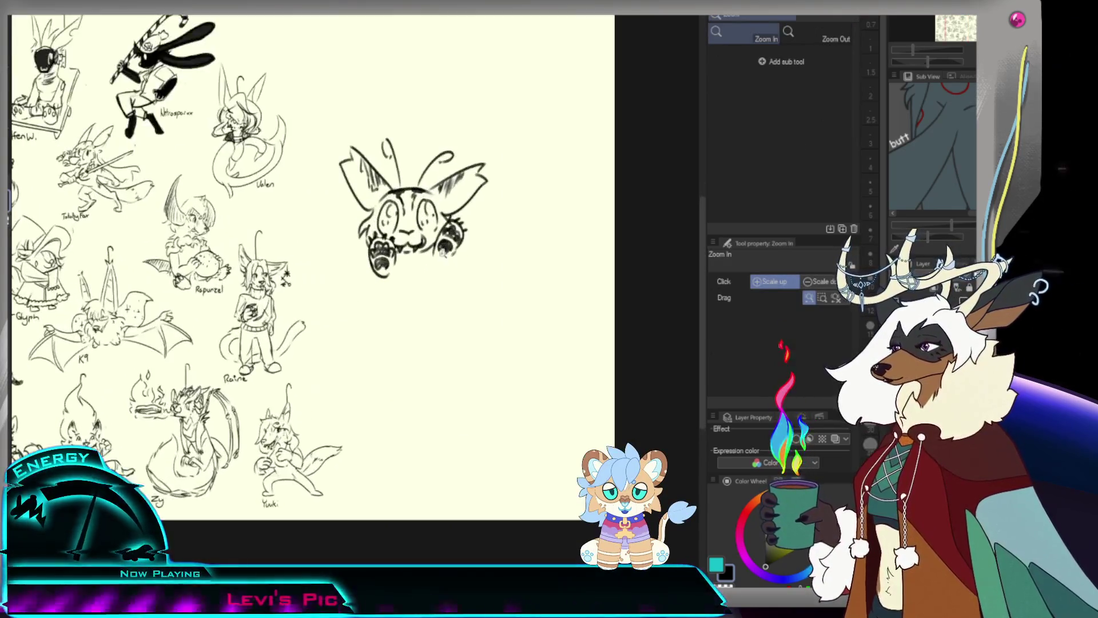
Try a jaw line under the chin and discard it, then shade the fur under the chin instead.
drag(382, 280, 453, 267)
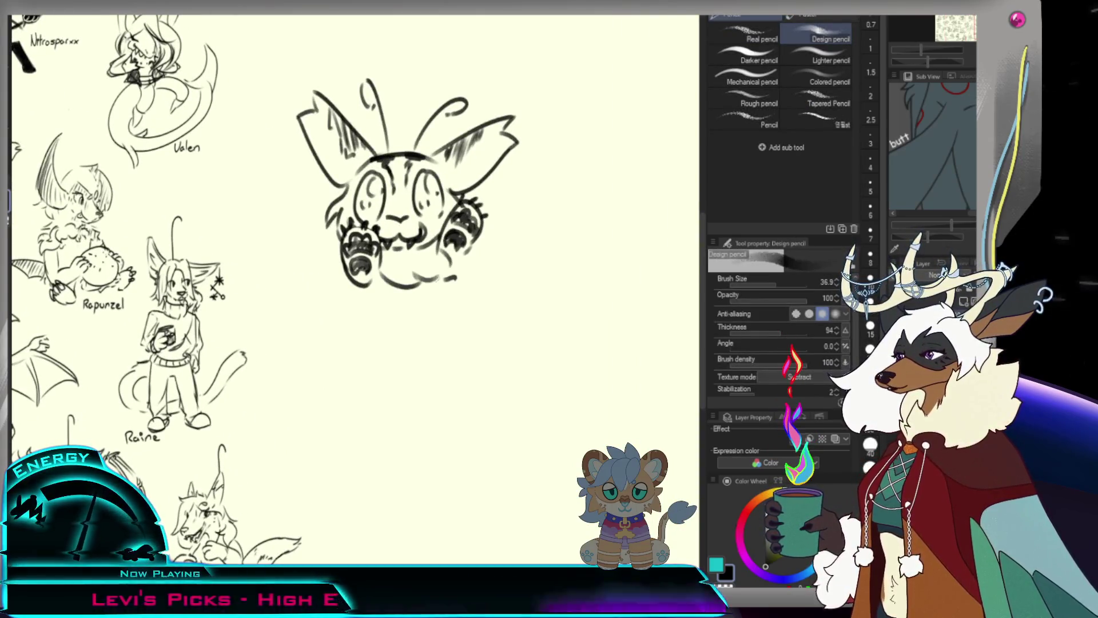
drag(382, 283, 456, 280)
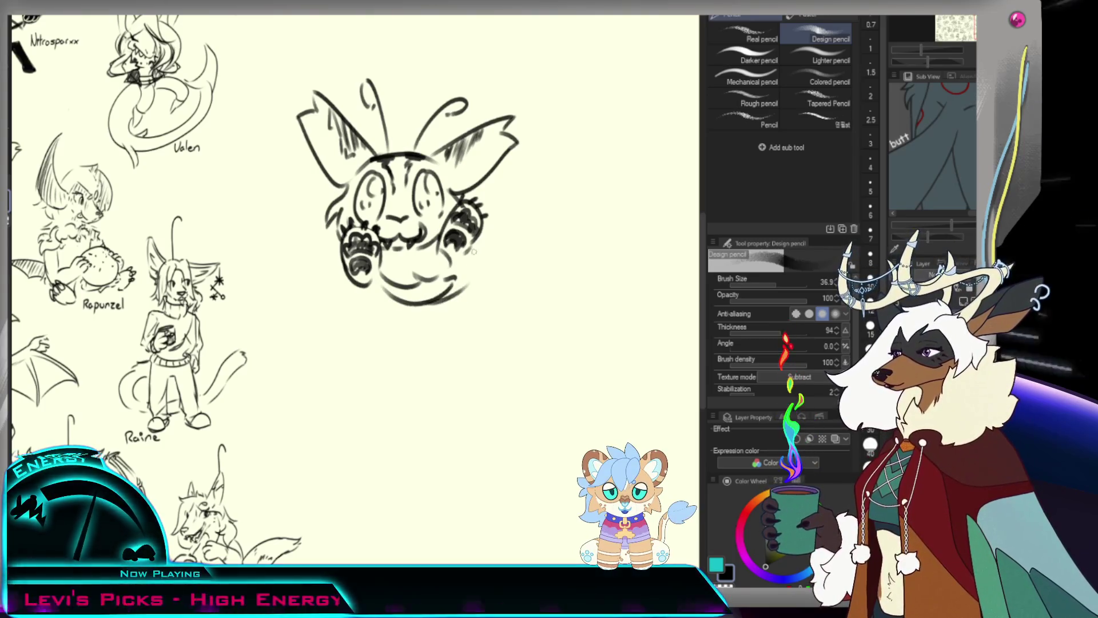
key(ctrl+z)
drag(384, 285, 429, 300)
key(ctrl+z)
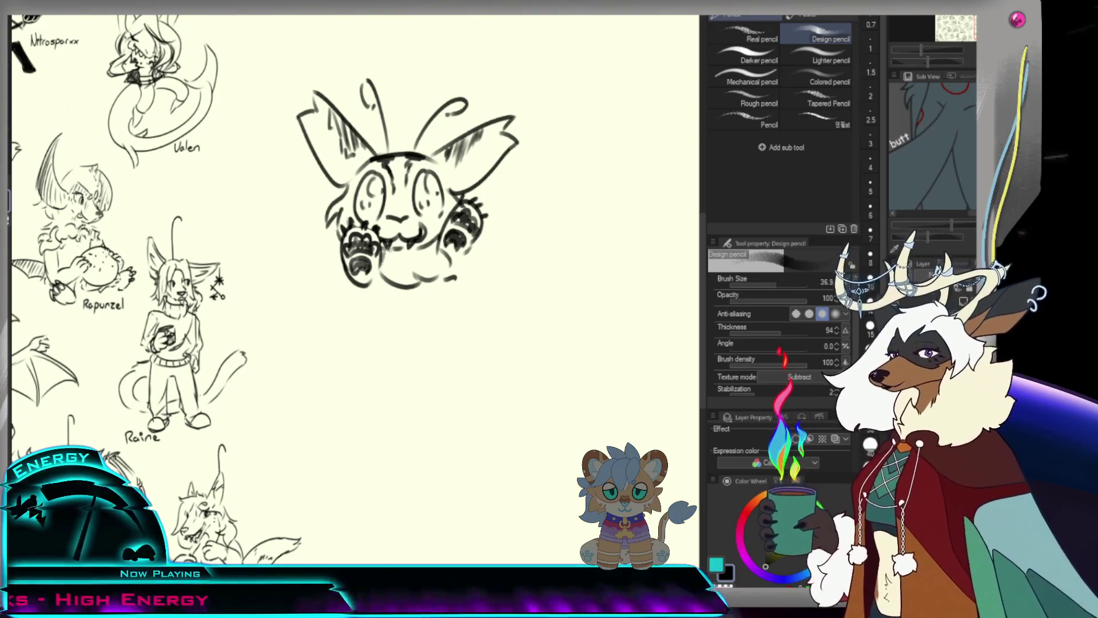
drag(385, 273, 438, 277)
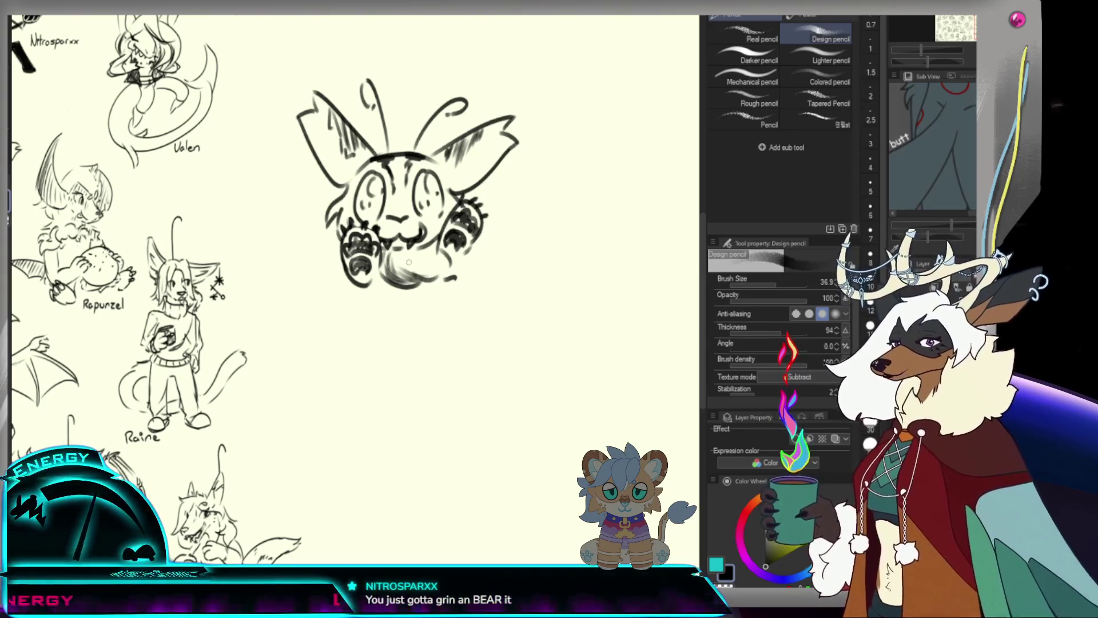
drag(415, 265, 409, 255)
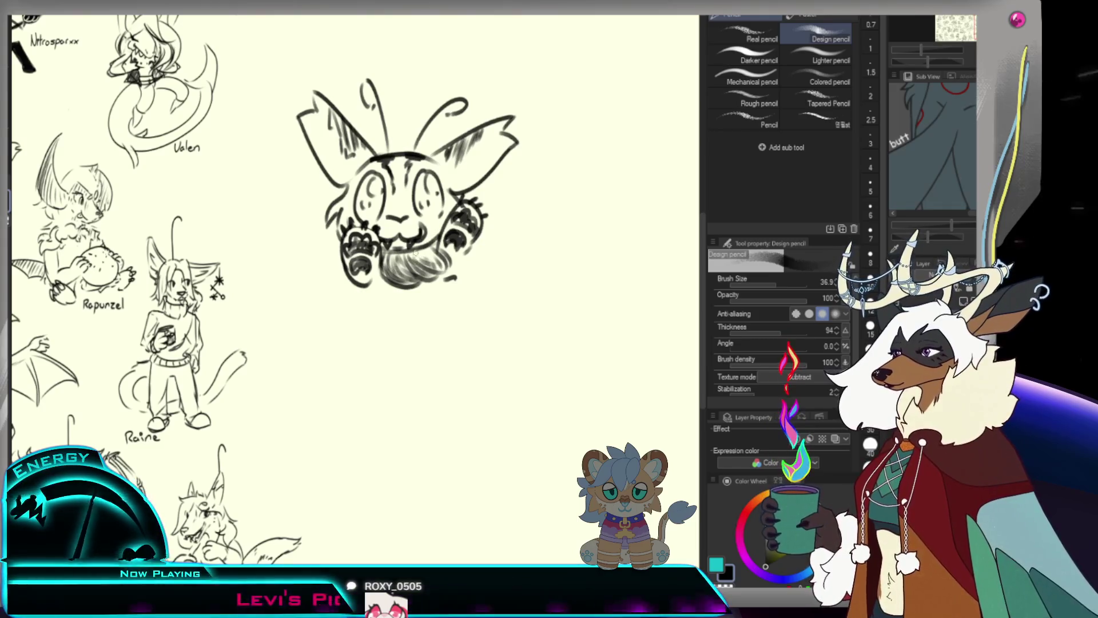
scroll(435, 257, down, 3)
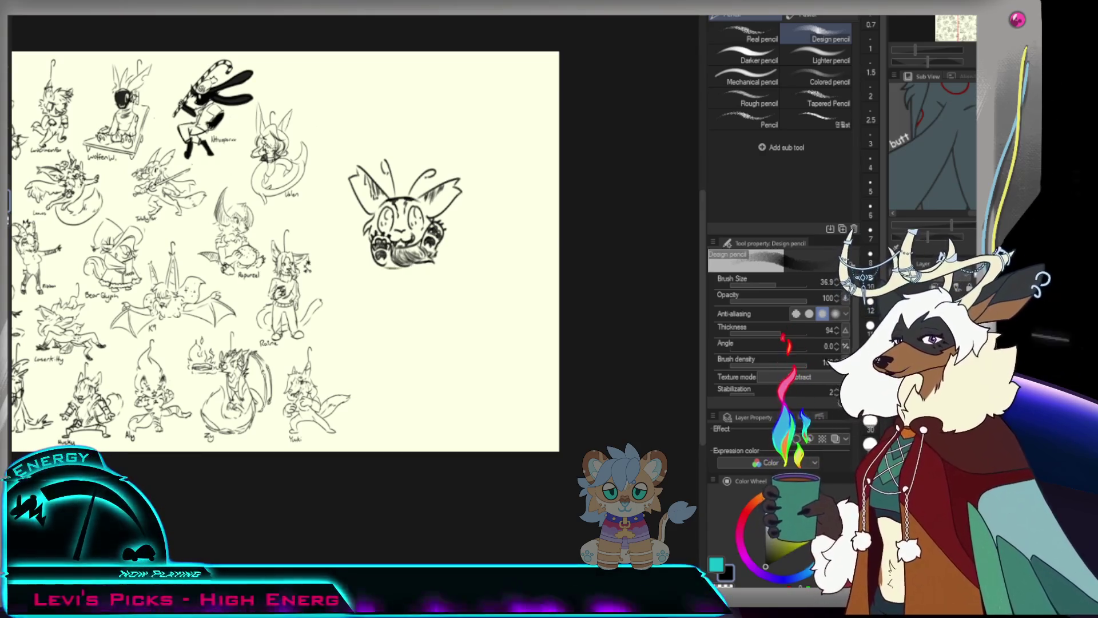
Draw a long flowing body and tail sweeping right from beneath the creature's head.
drag(391, 271, 457, 251)
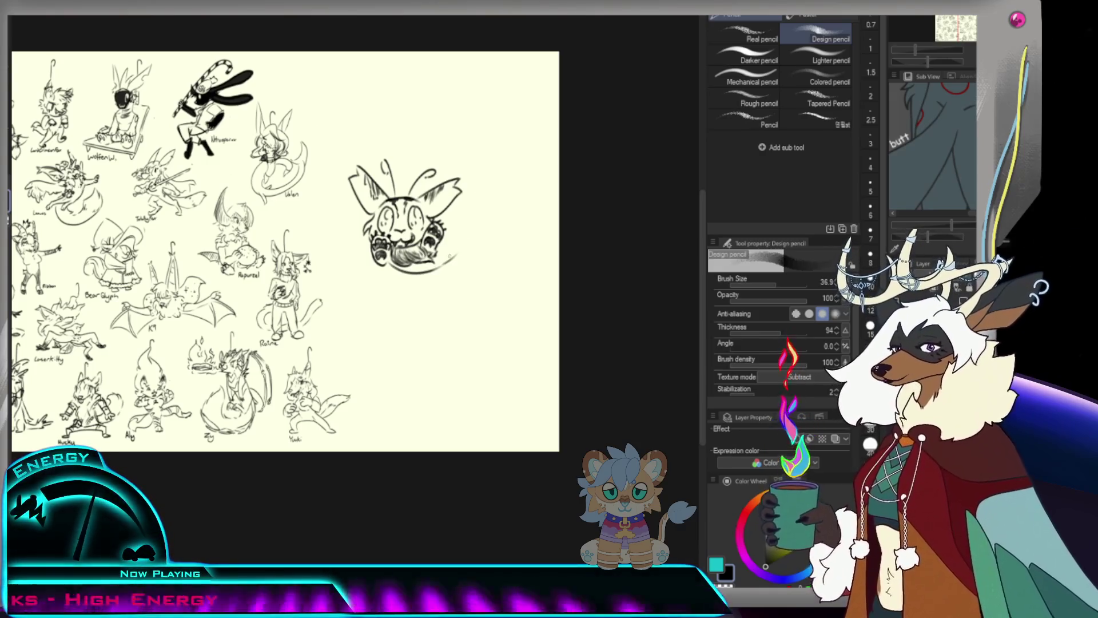
drag(442, 257, 495, 234)
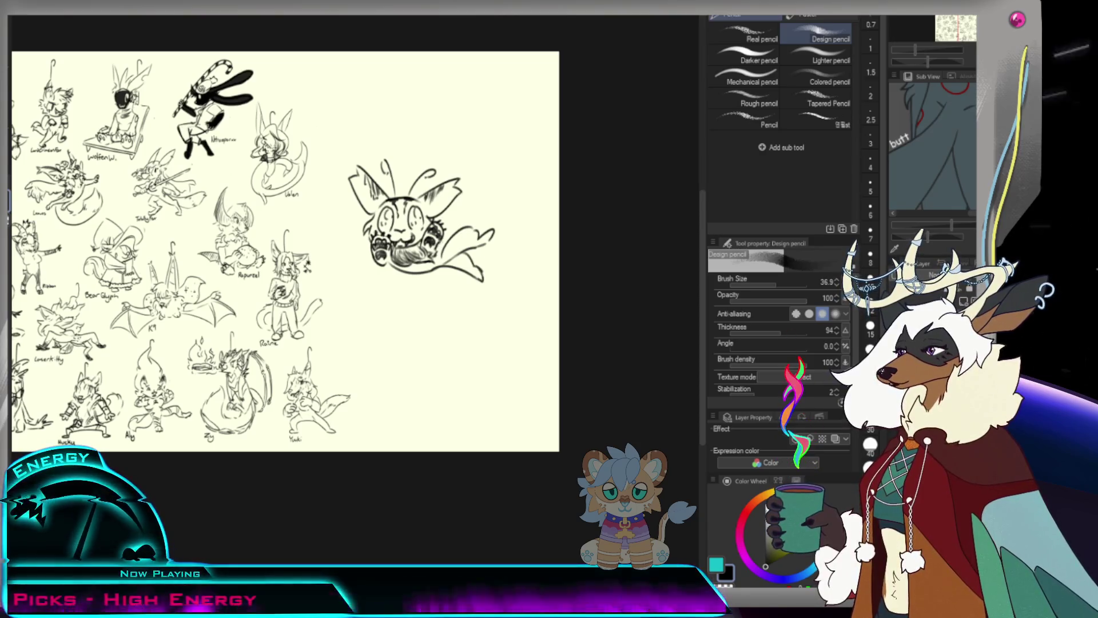
drag(448, 245, 461, 252)
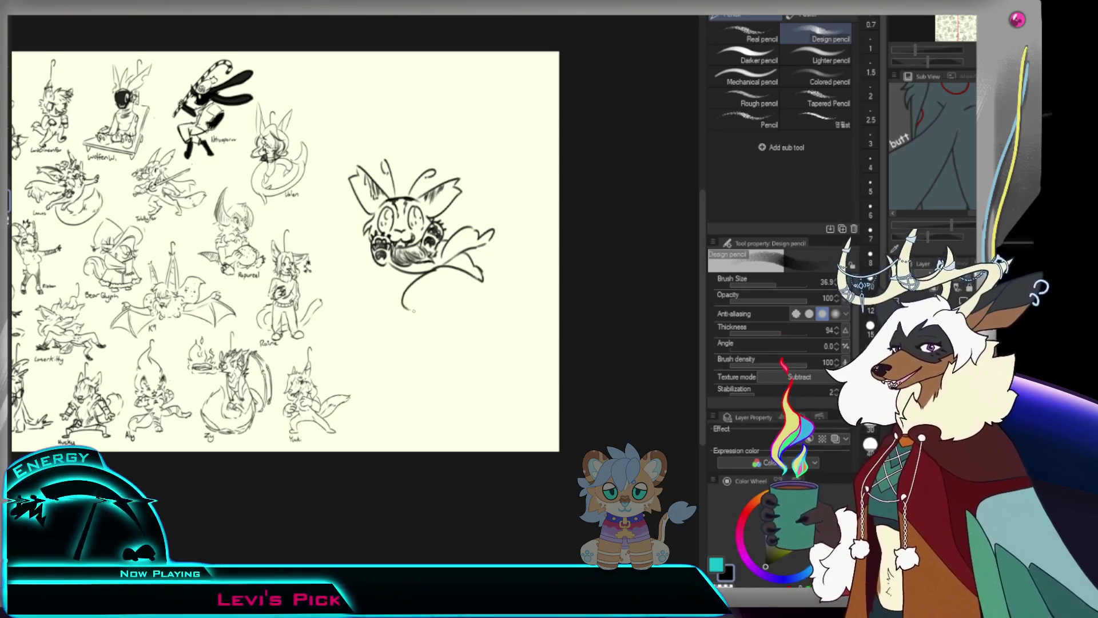
drag(427, 273, 407, 307)
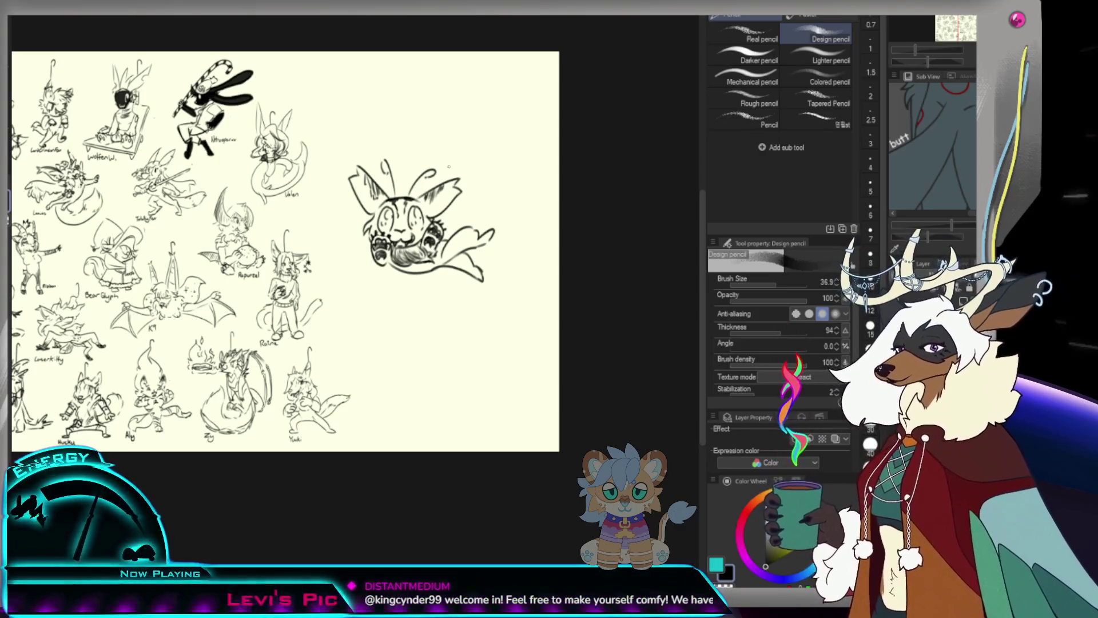
key(slash)
click(505, 201)
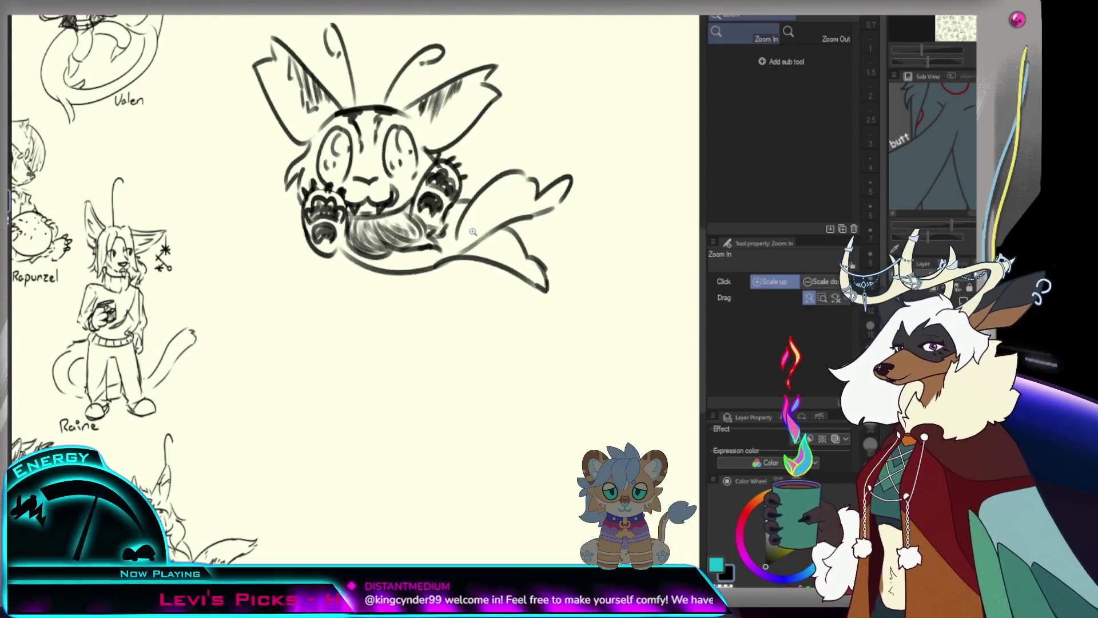
scroll(437, 260, down, 2)
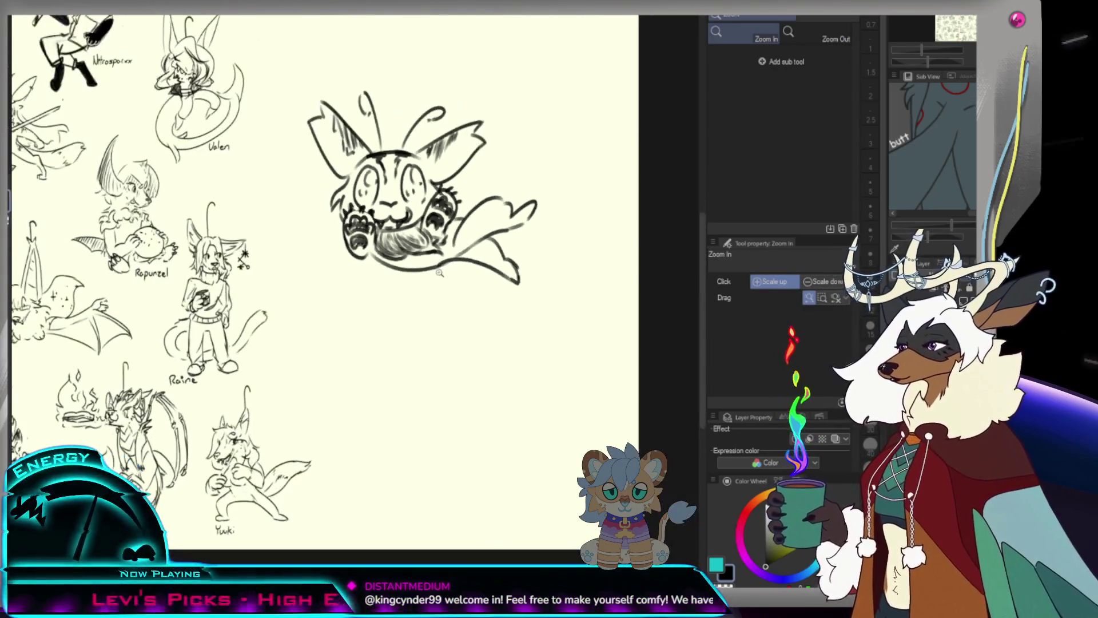
scroll(404, 266, up, 1)
Replace the long curves below the creature with a shorter arc and rounded lower-body strokes.
key(p)
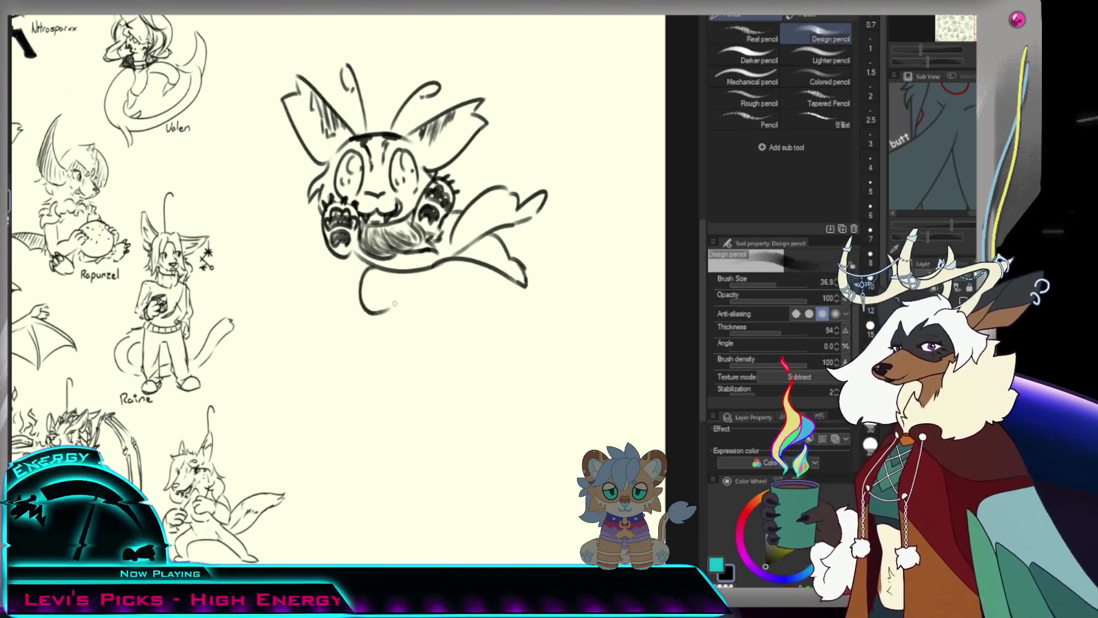
key(ctrl+z)
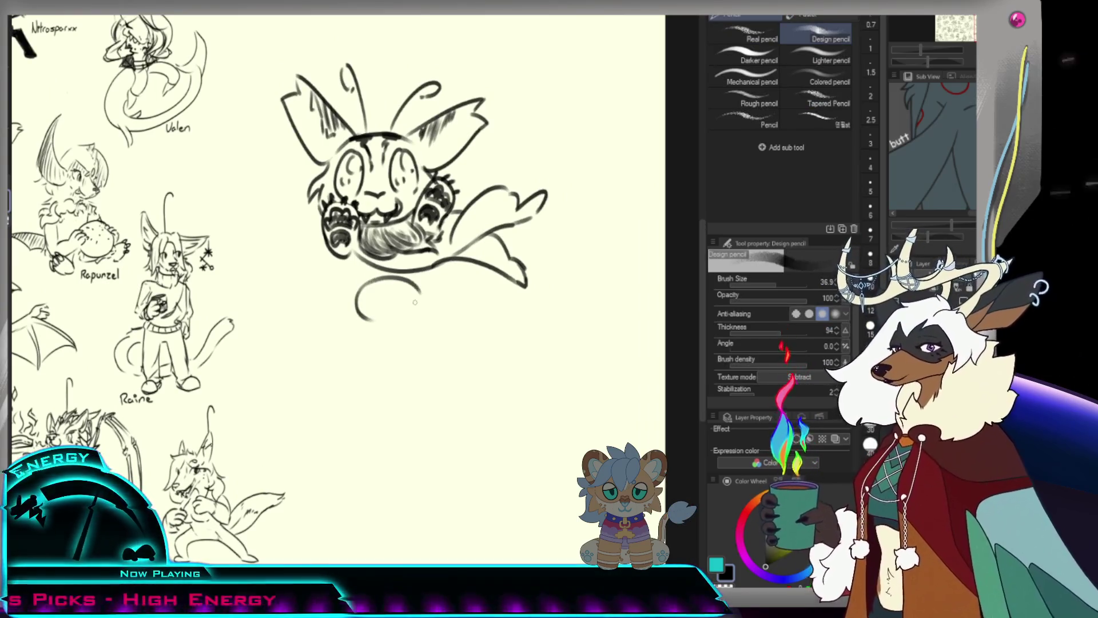
key(ctrl+z)
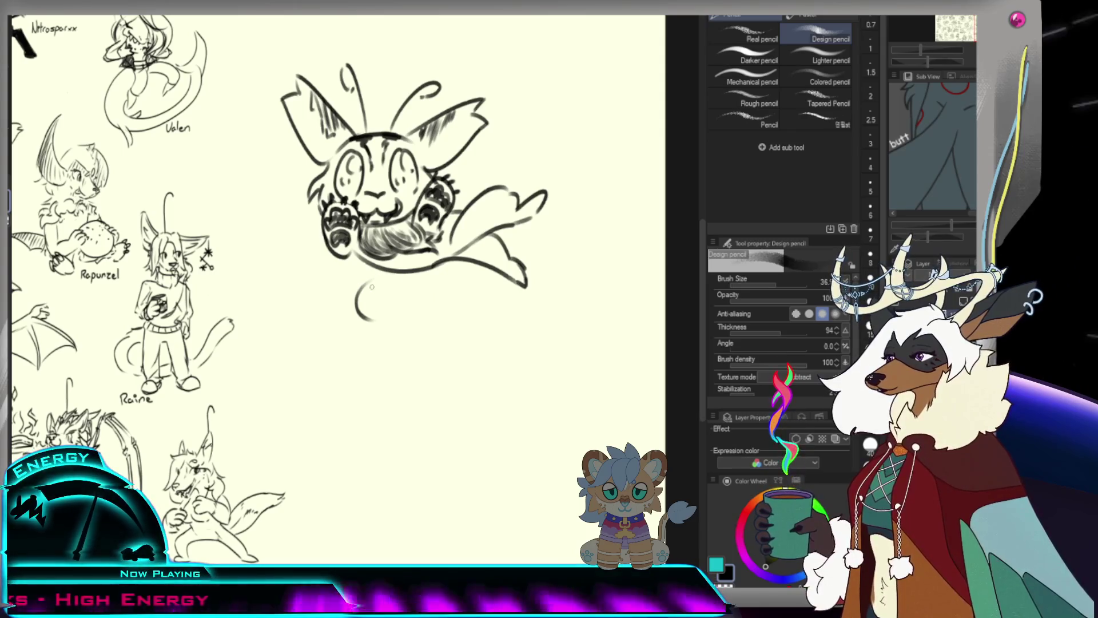
drag(373, 282, 361, 317)
drag(373, 281, 418, 303)
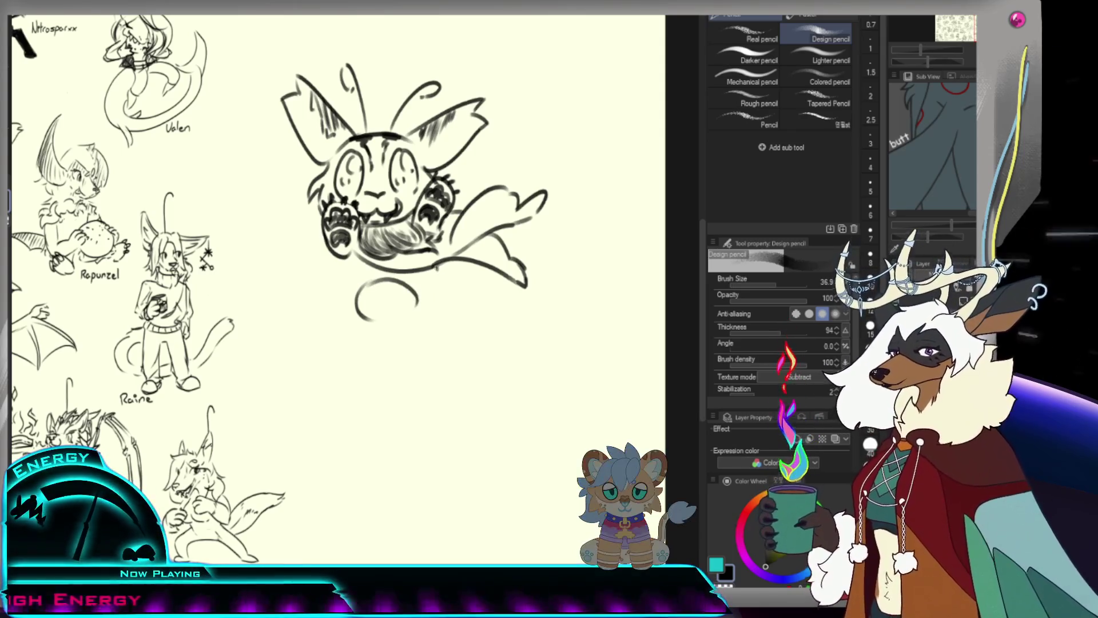
drag(434, 266, 429, 298)
mouse_move(333, 299)
mouse_down()
mouse_move(352, 310)
mouse_move(317, 297)
mouse_move(365, 348)
mouse_move(442, 292)
mouse_up()
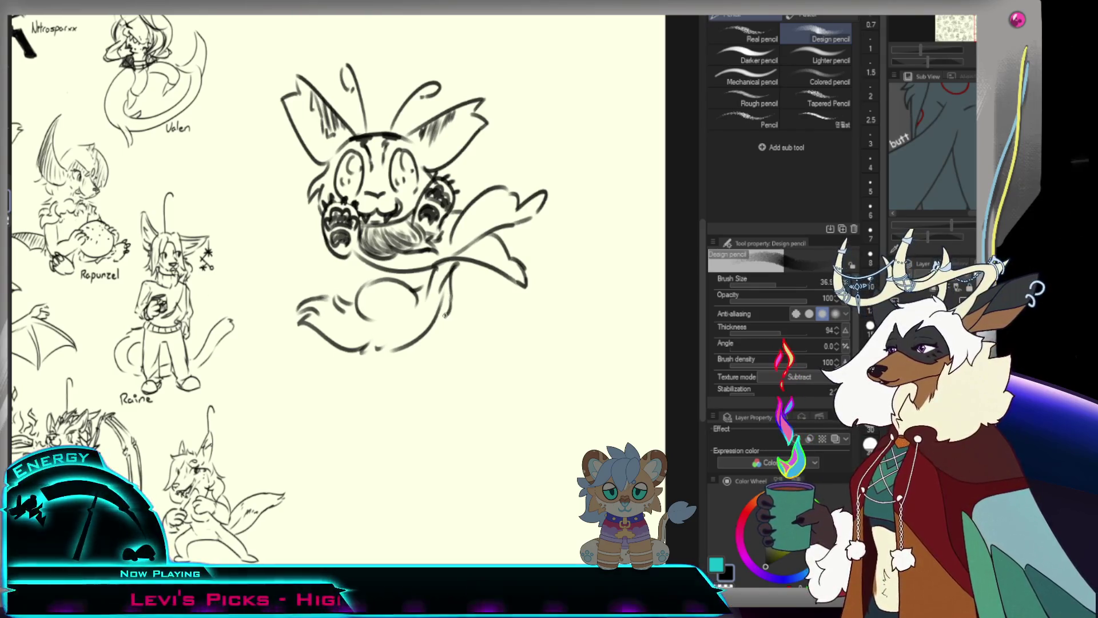
Clean up the body with the eraser and add a faint line across its upper curve.
key(e)
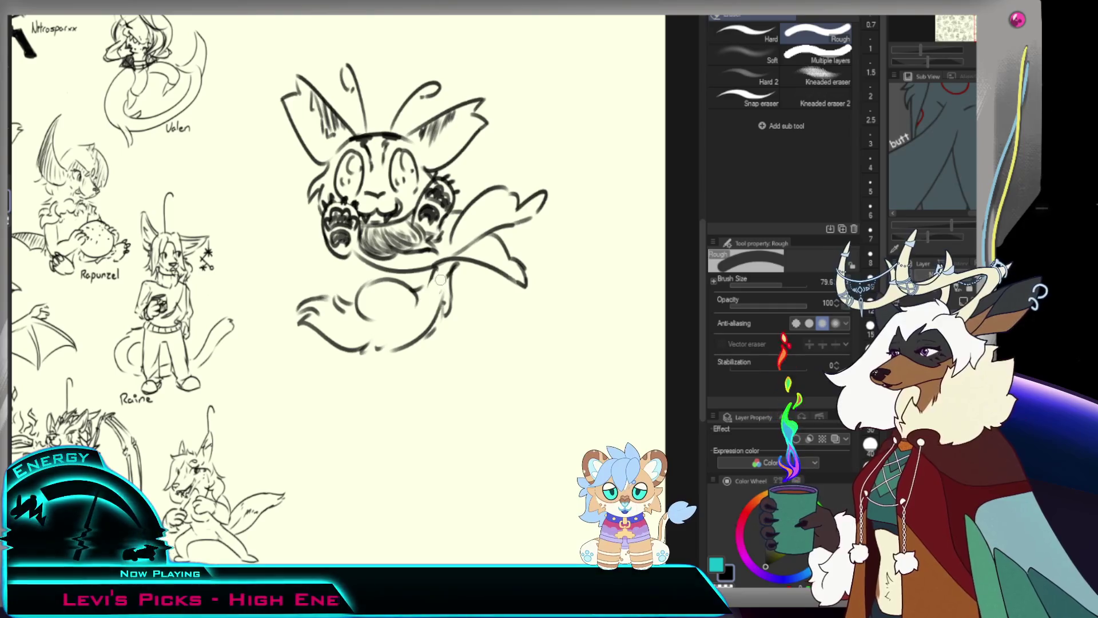
key(p)
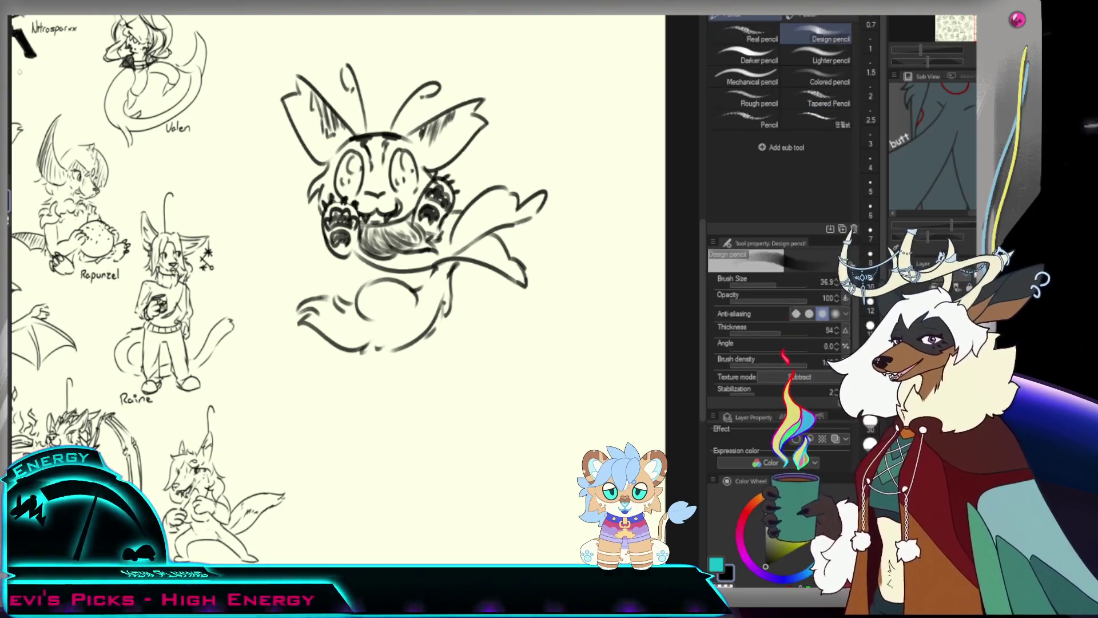
key(p)
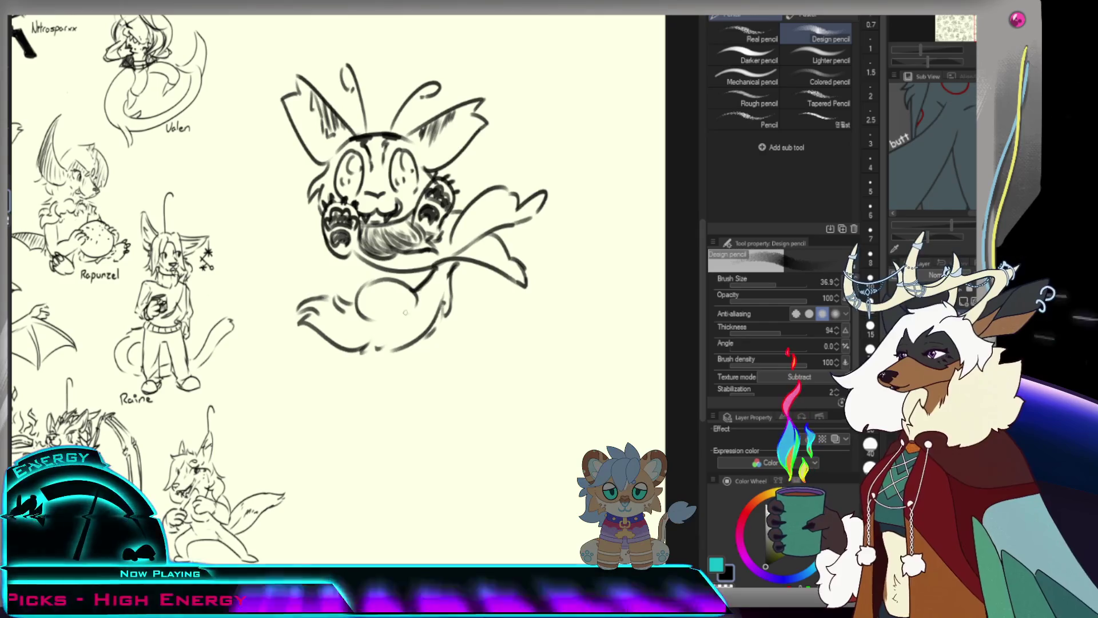
drag(357, 287, 434, 273)
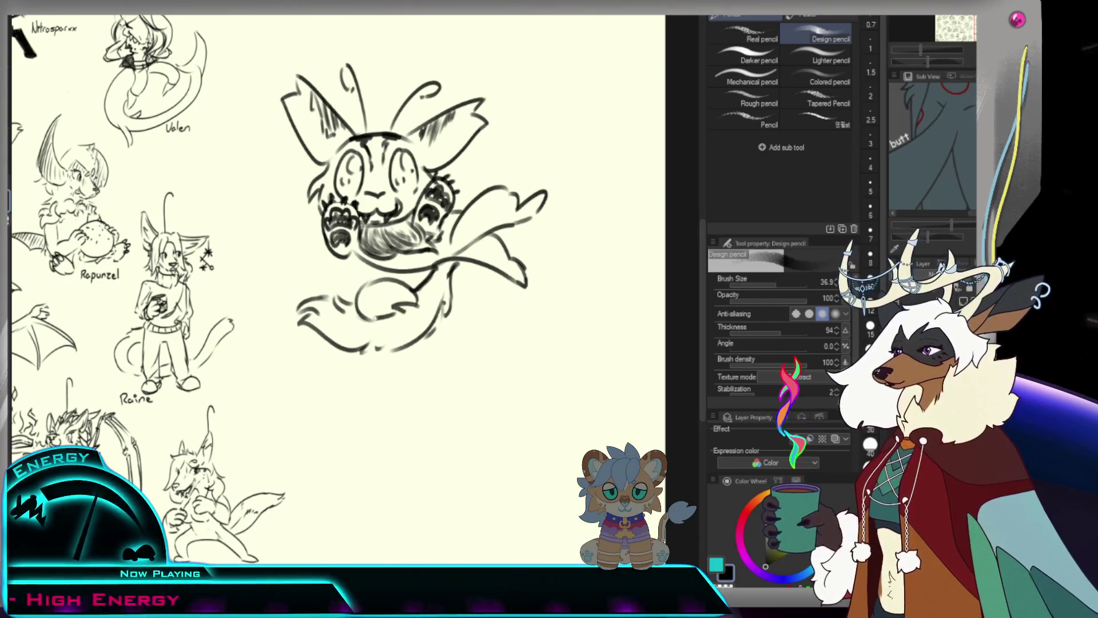
drag(375, 318, 444, 297)
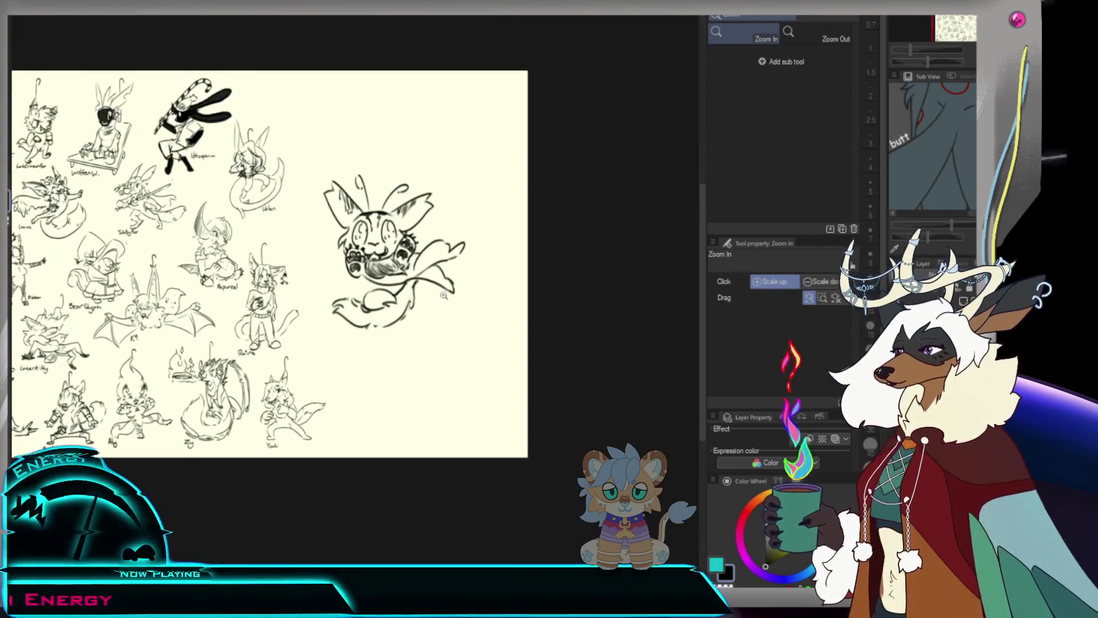
key(p)
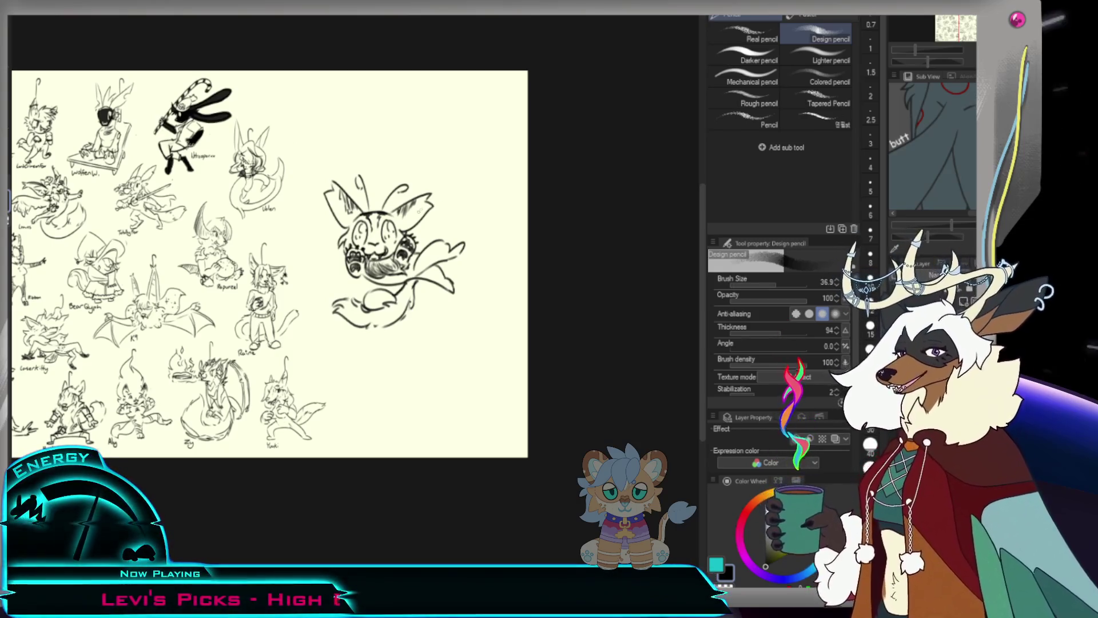
Refine the lower body and tail lines up close, alternating pencil and eraser.
click(453, 243)
click(411, 284)
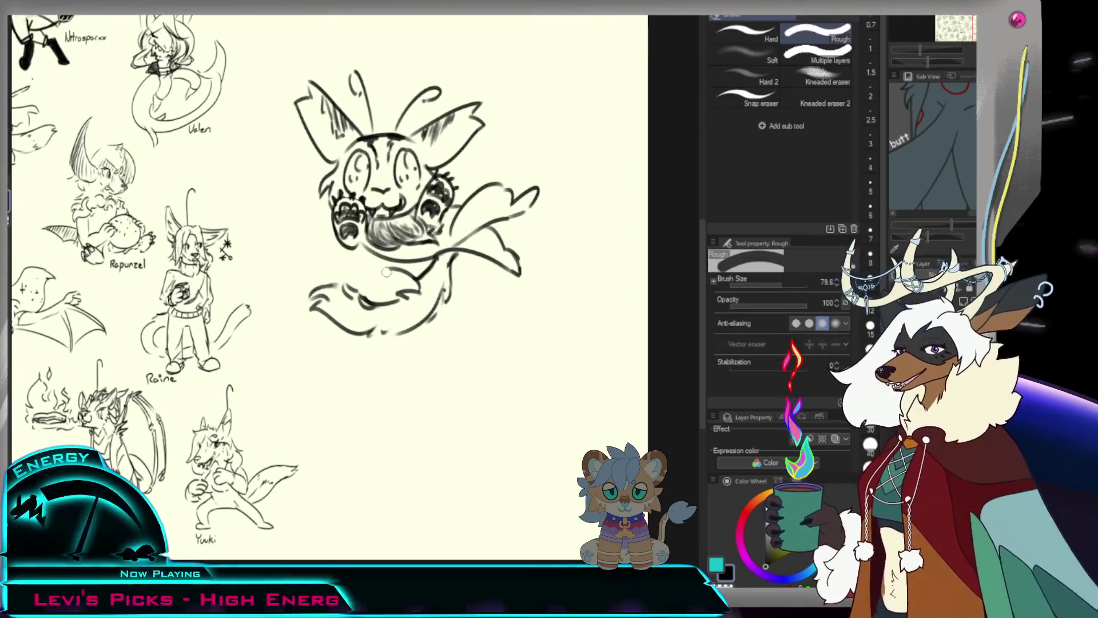
key(p)
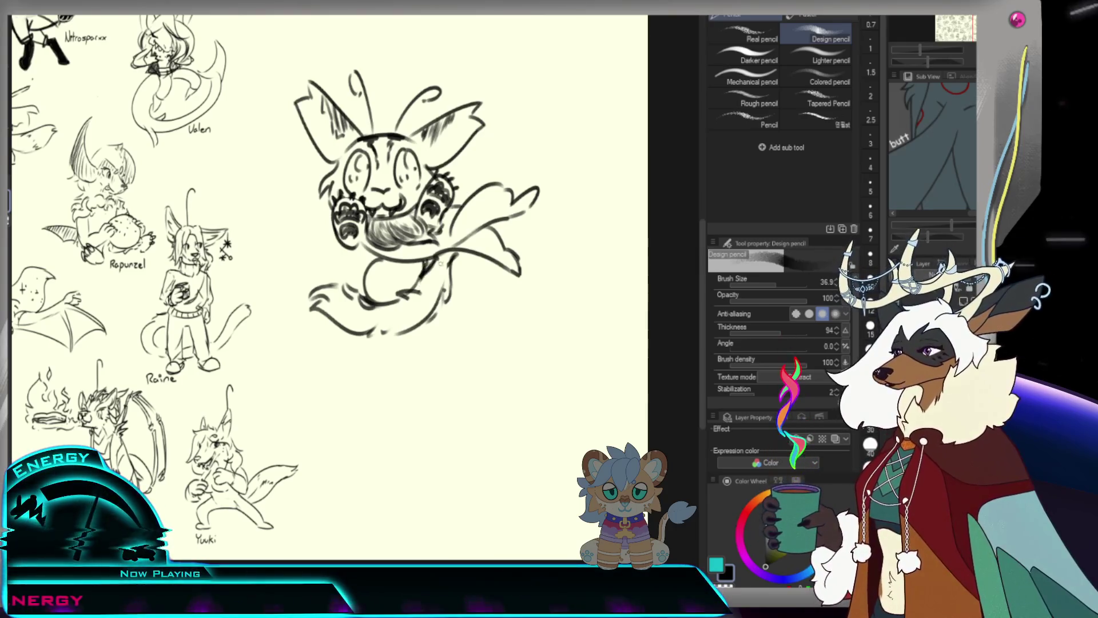
key(e)
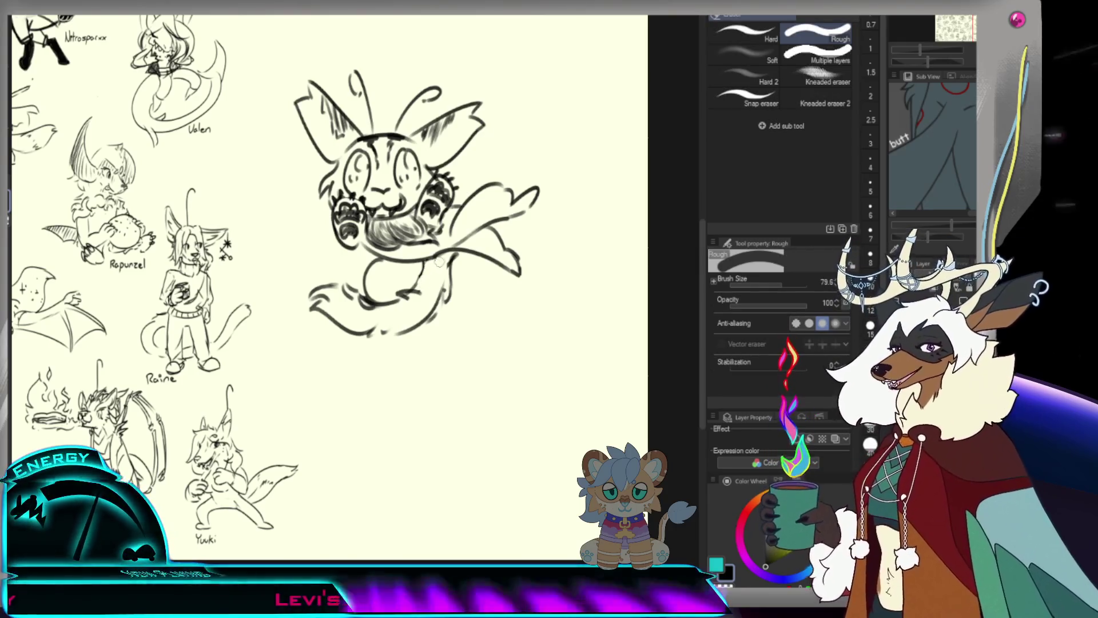
key(p)
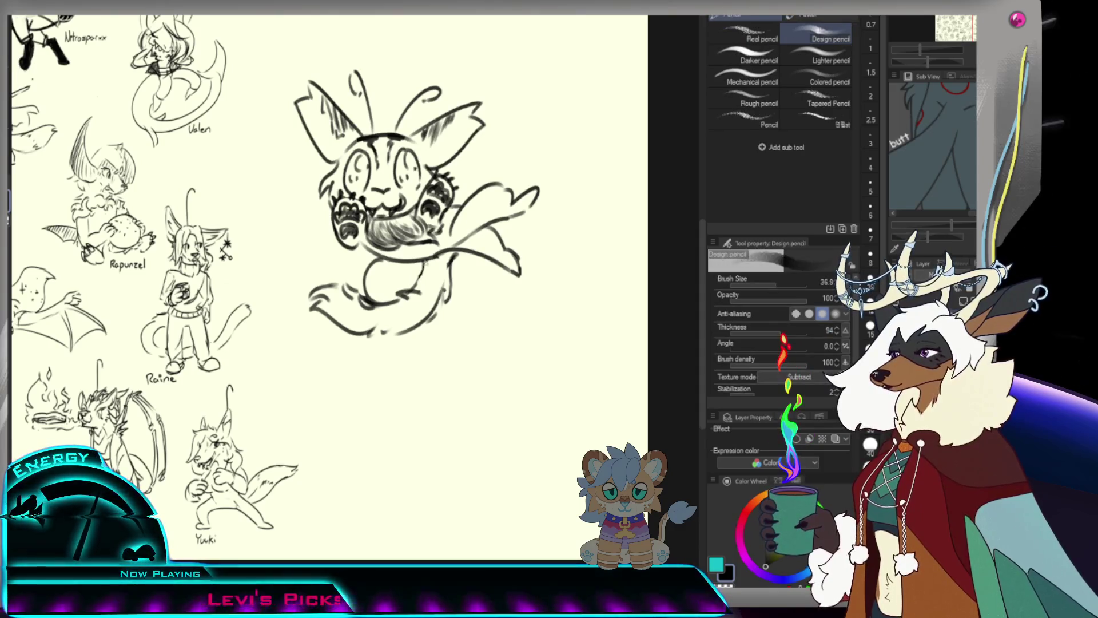
key(e)
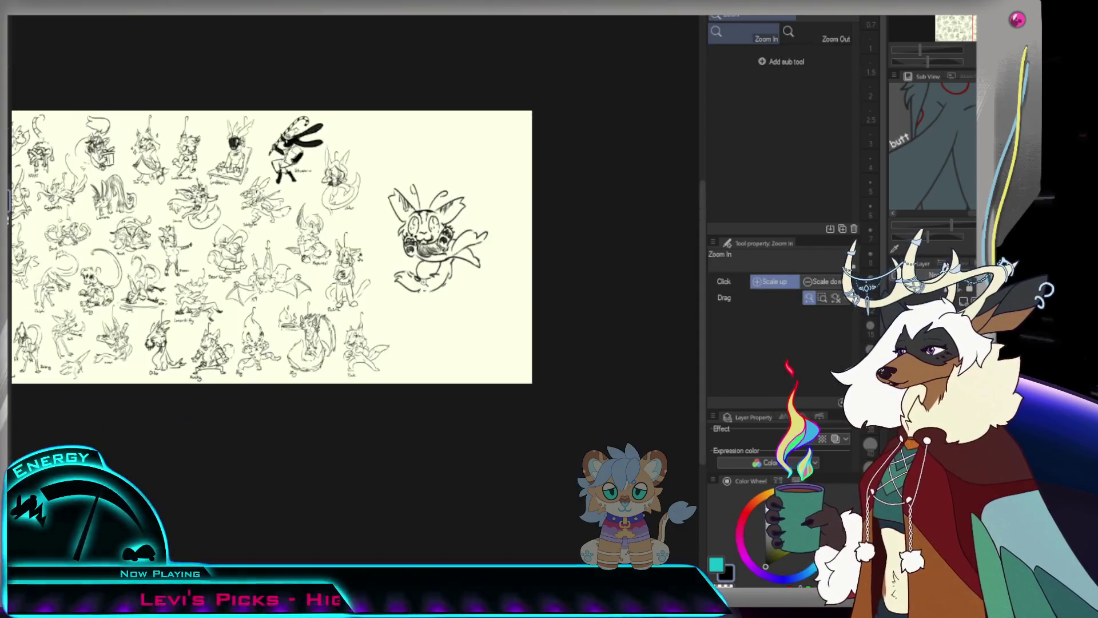
scroll(326, 283, down, 2)
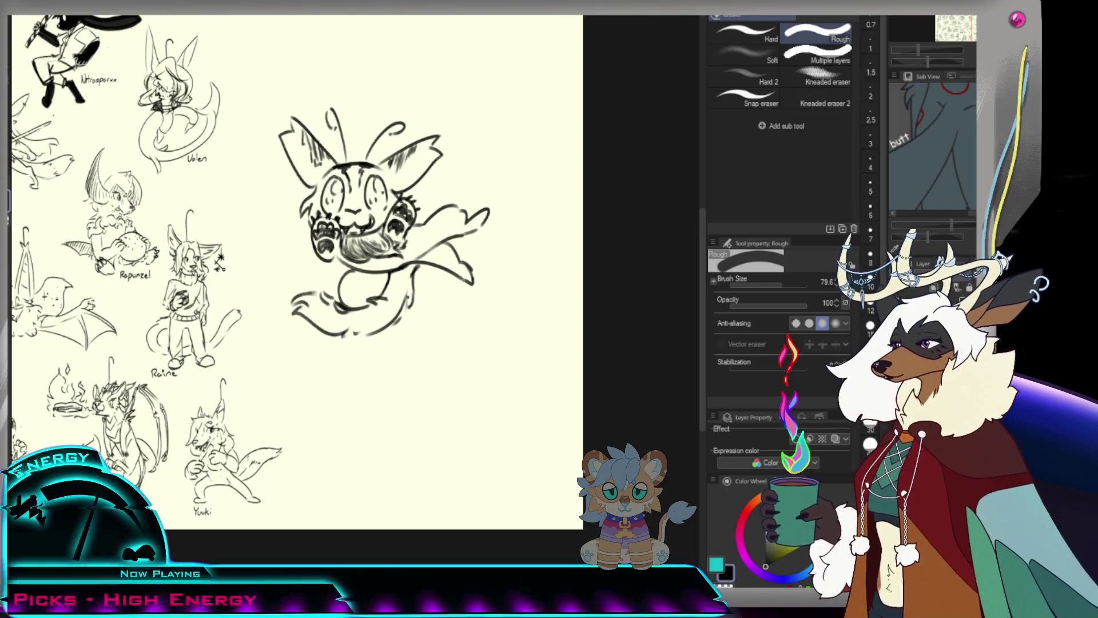
Shape the tail into a jagged forked tip and add a stroke along its underside.
key(p)
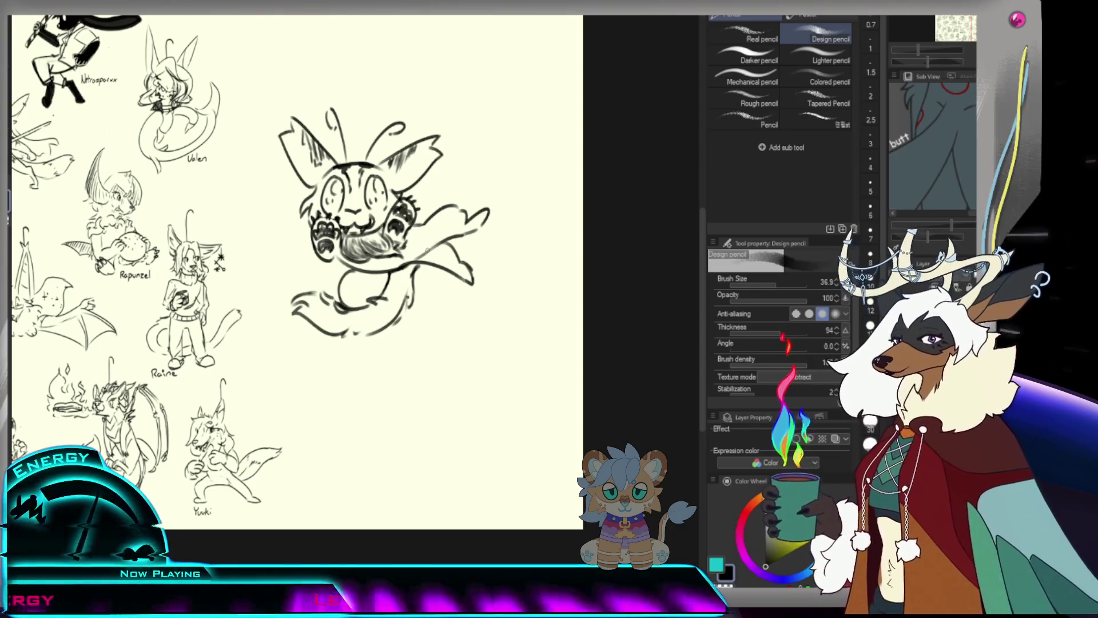
key(e)
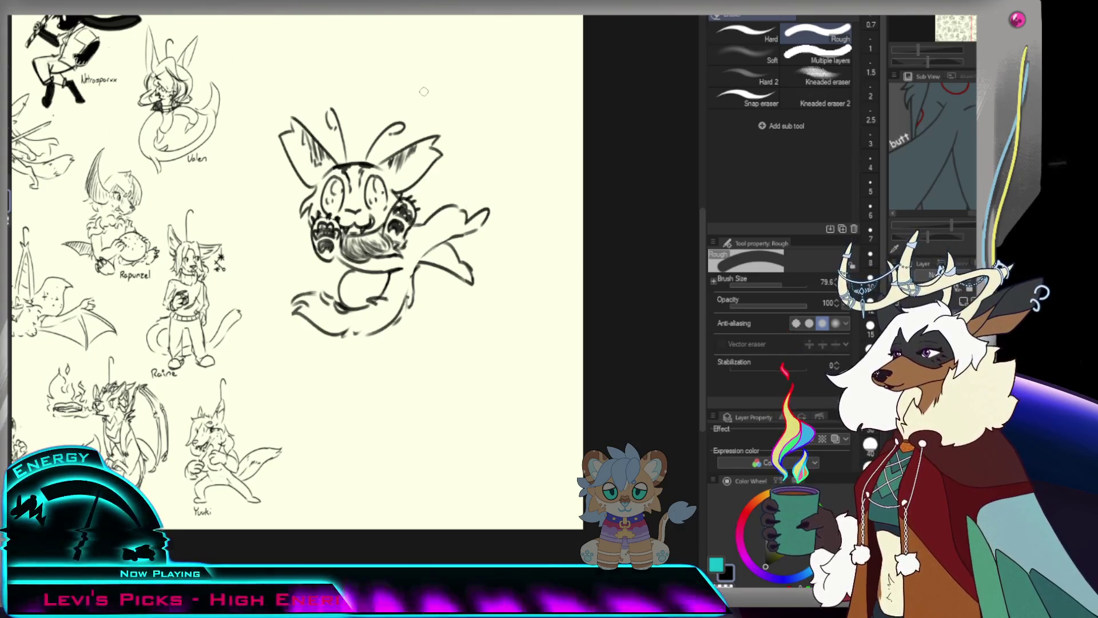
key(p)
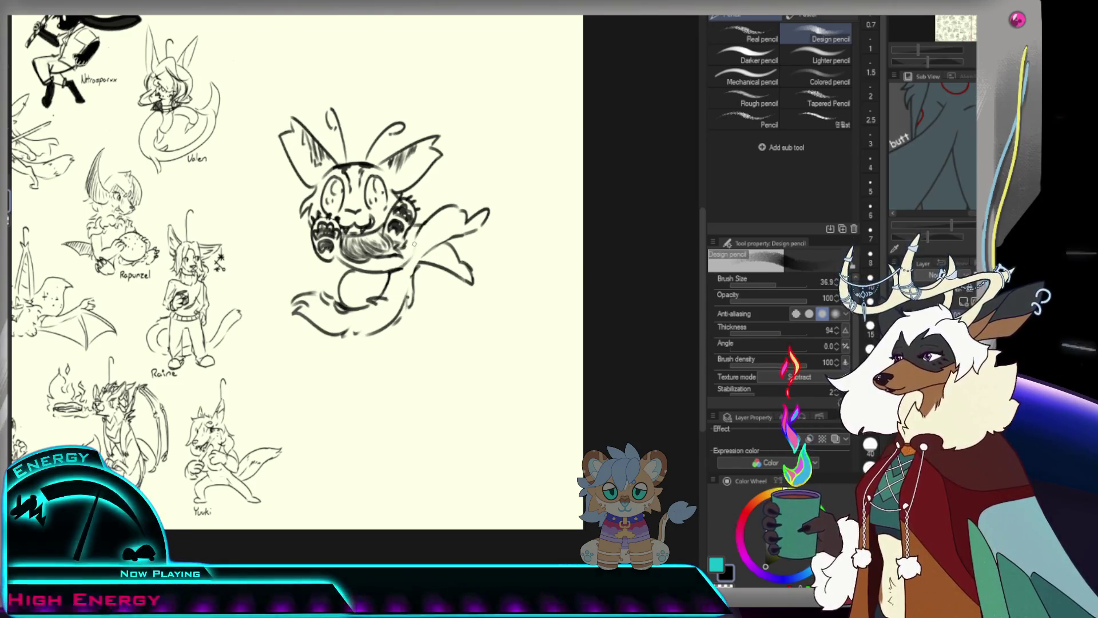
ctrl+alt+click(421, 240)
ctrl+click(462, 234)
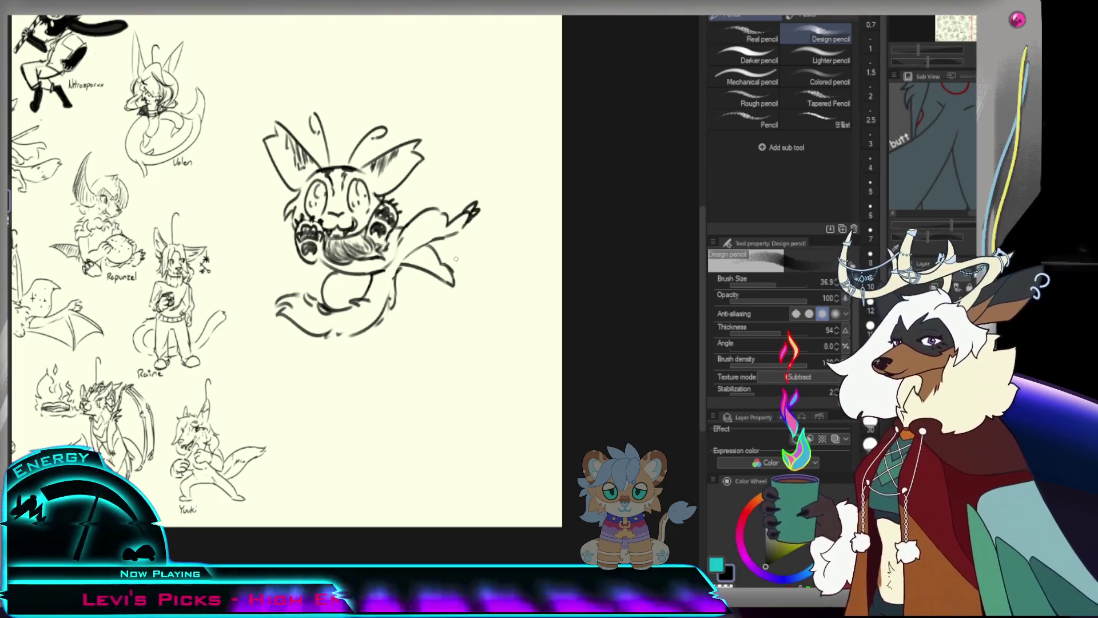
key(e)
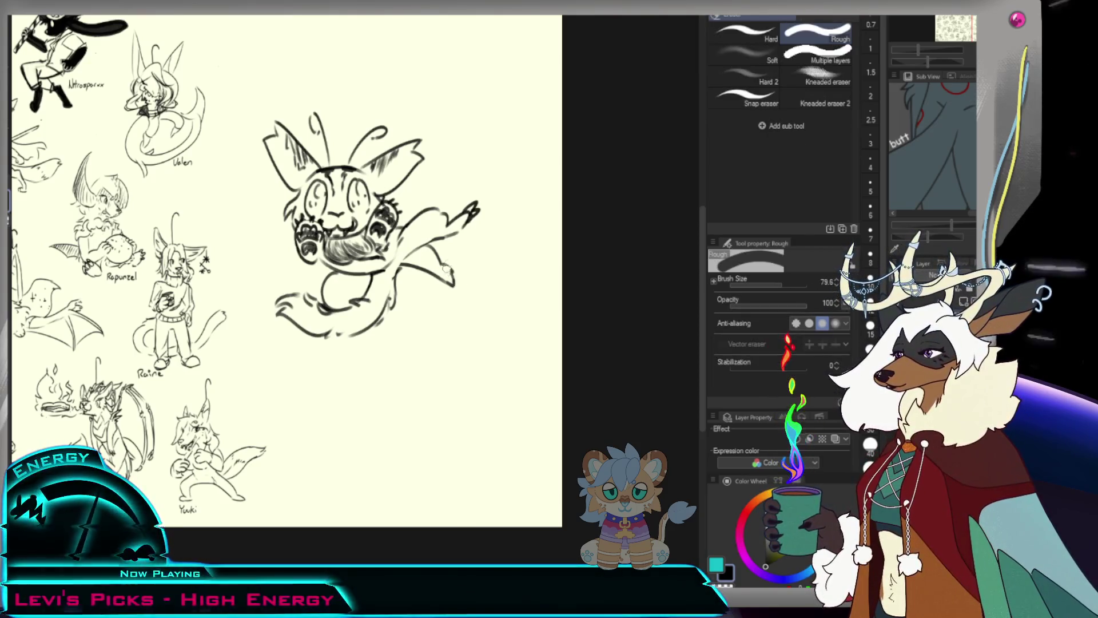
key(p)
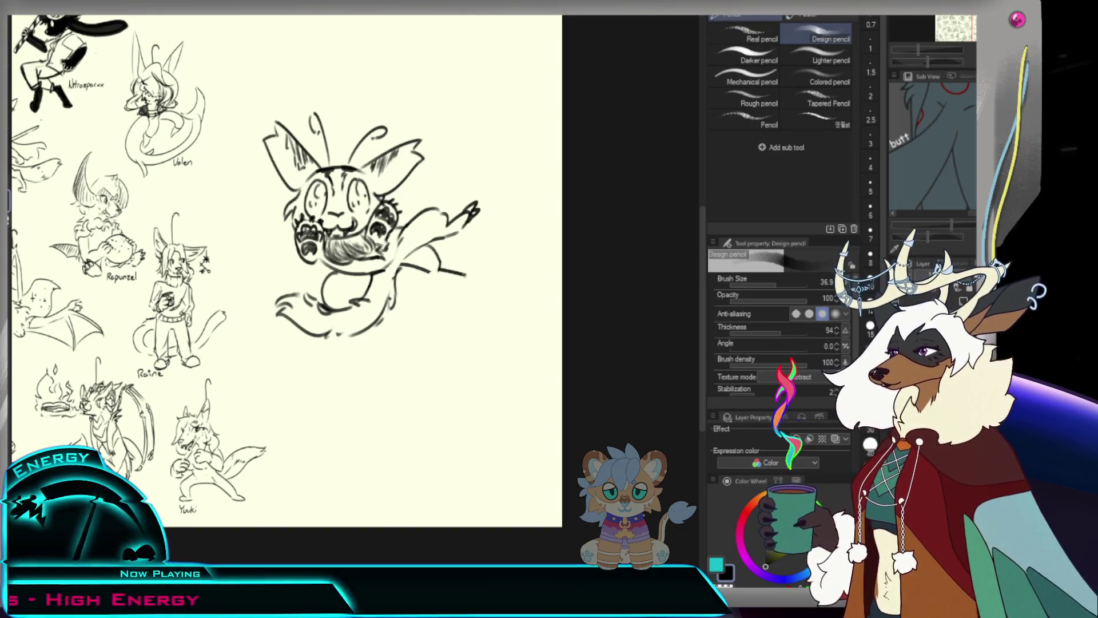
drag(462, 278, 431, 282)
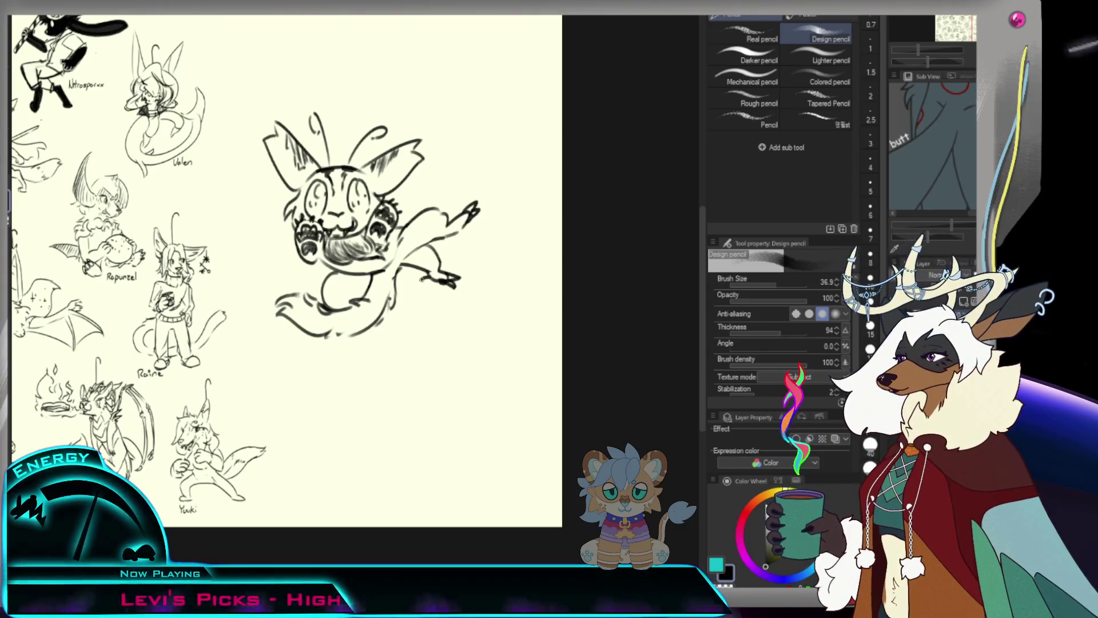
scroll(472, 260, down, 3)
scroll(471, 260, up, 1)
scroll(472, 259, up, 1)
scroll(472, 260, up, 1)
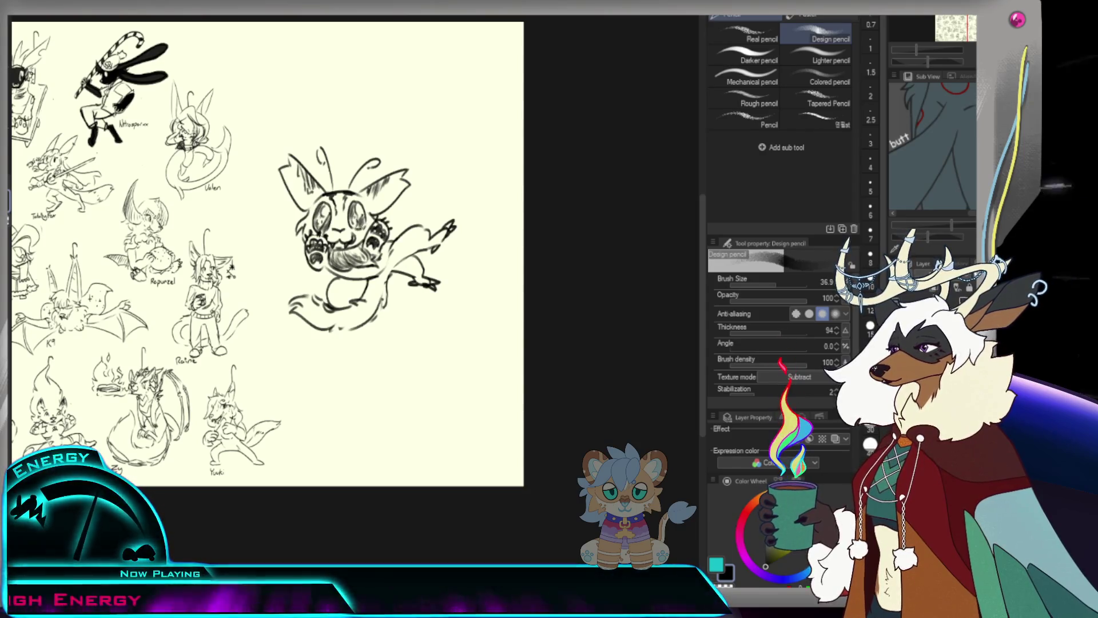
Add spots to the tail and handwrite the name John beside it.
key(ctrl+space)
drag(485, 212, 524, 212)
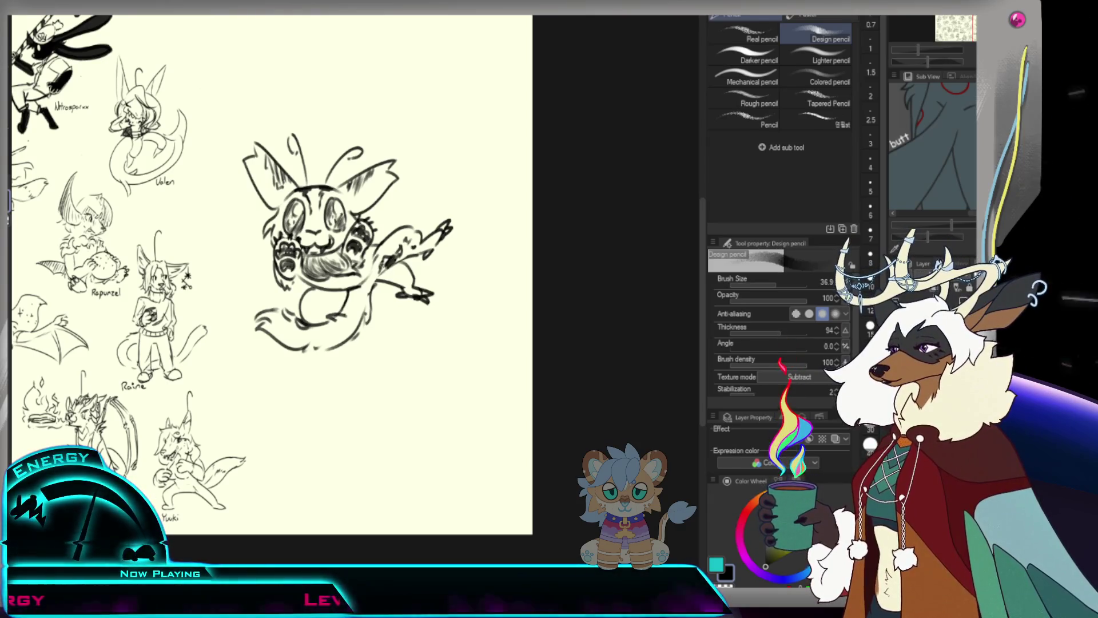
scroll(441, 212, down, 1)
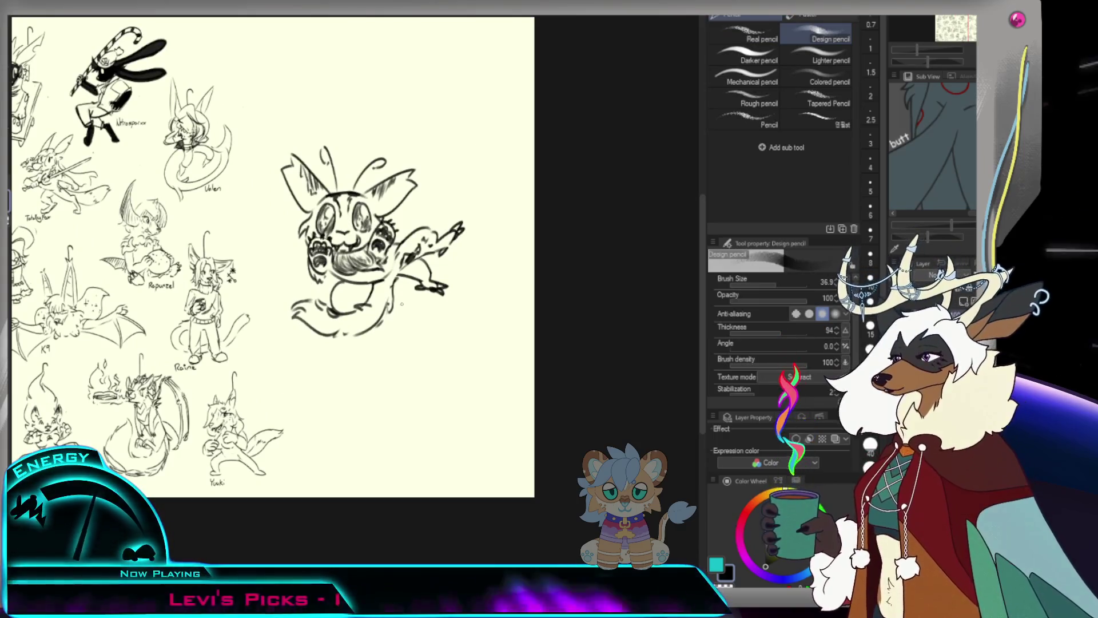
drag(403, 302, 434, 316)
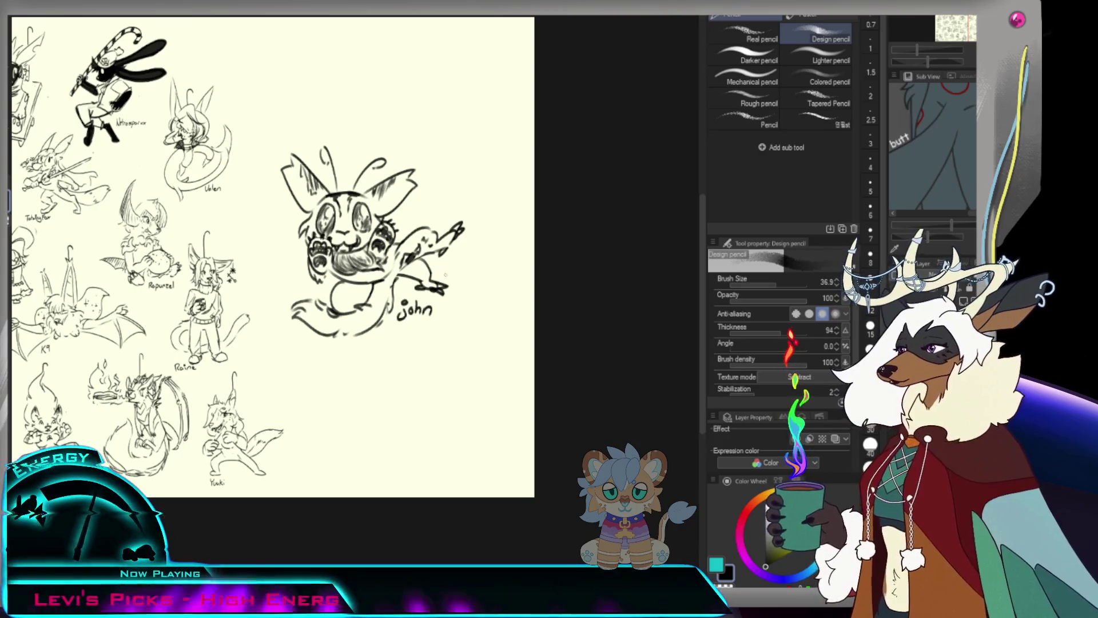
Lasso-select the whole creature sketch and start transforming it.
key(m)
mouse_move(525, 167)
mouse_down()
mouse_move(248, 214)
mouse_move(525, 344)
mouse_up()
key(ctrl+t)
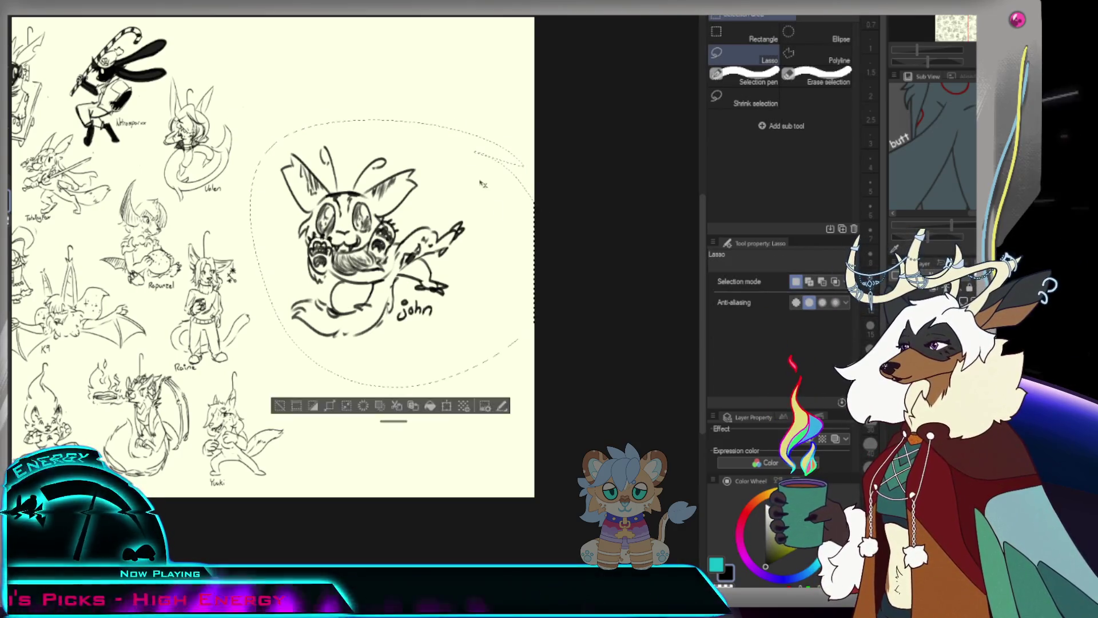
Scale the John creature sketch to 44% and place it at the sheet bottom beside Yuki.
mouse_move(535, 386)
mouse_down()
mouse_move(348, 206)
mouse_move(290, 93)
mouse_up()
drag(300, 100, 367, 476)
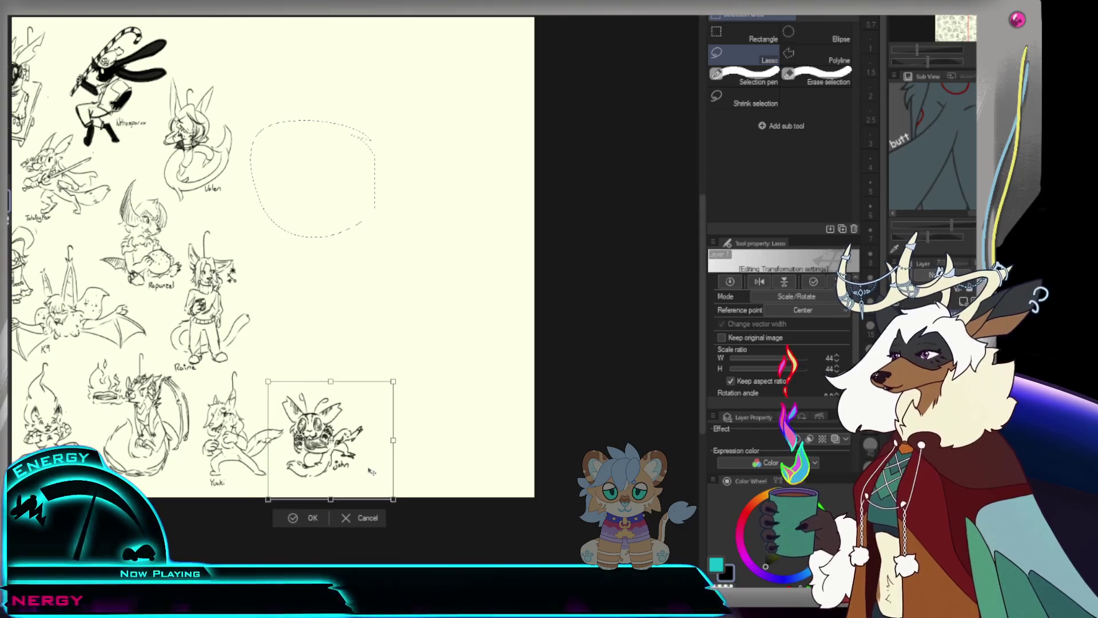
key(Return)
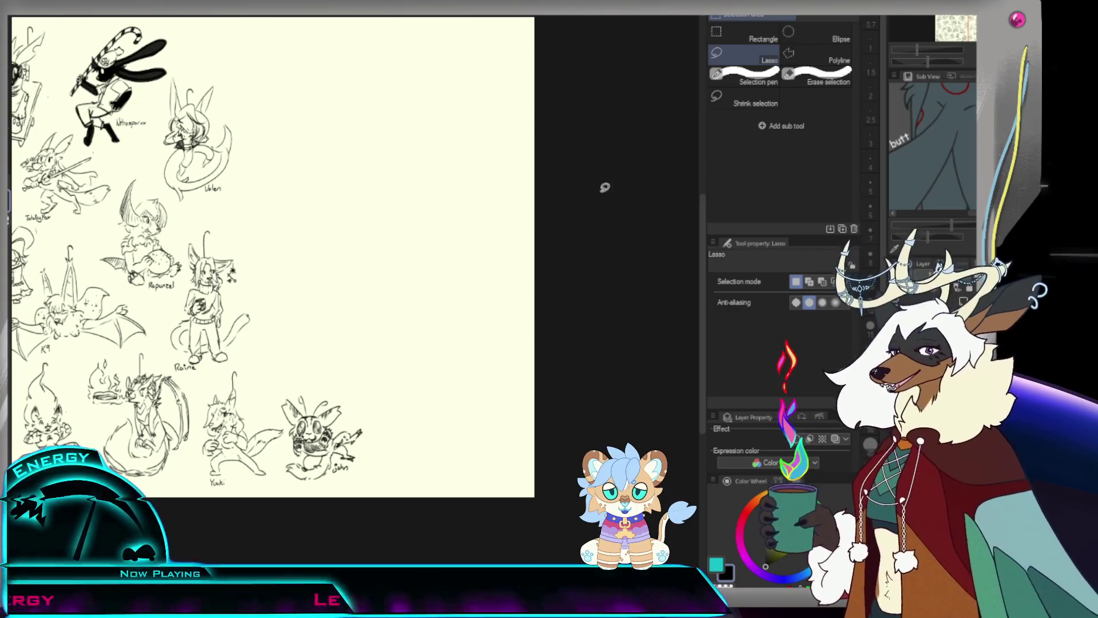
Start a new doodle with the pencil: a small circle for a head.
key(p)
scroll(458, 164, down, 1)
scroll(344, 197, up, 3)
key(ctrl+z)
mouse_move(376, 172)
mouse_down()
mouse_move(402, 155)
mouse_move(369, 180)
mouse_move(366, 157)
mouse_up()
Sketch facial marks inside the head circle and erase part of its right edge.
key(ctrl+z)
key(ctrl+z)
key(ctrl+z)
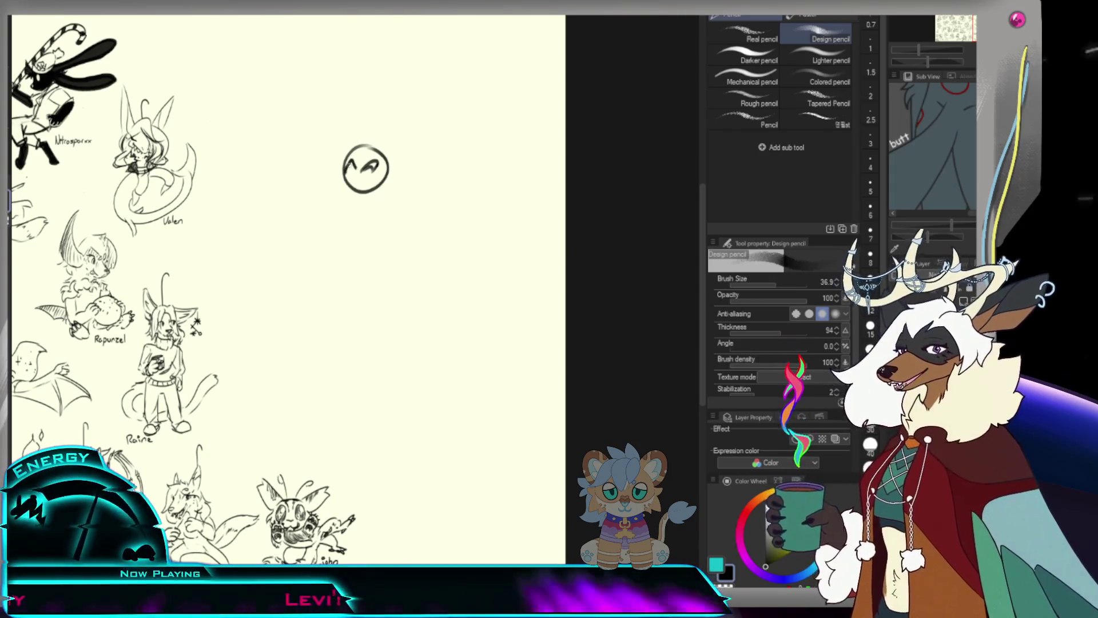
drag(371, 156, 380, 147)
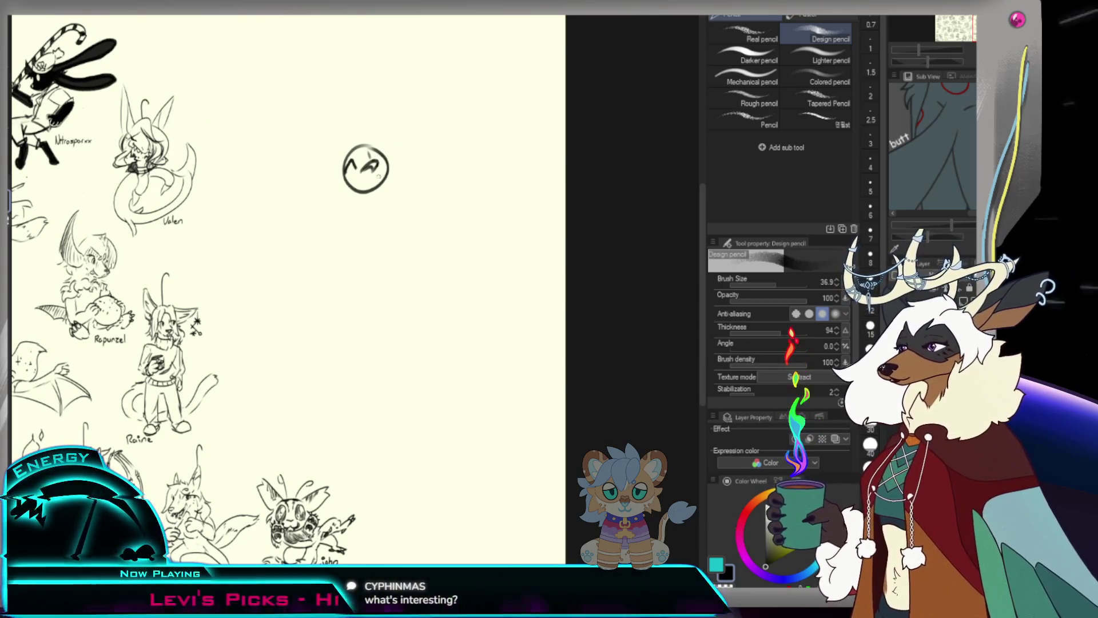
drag(356, 174, 375, 180)
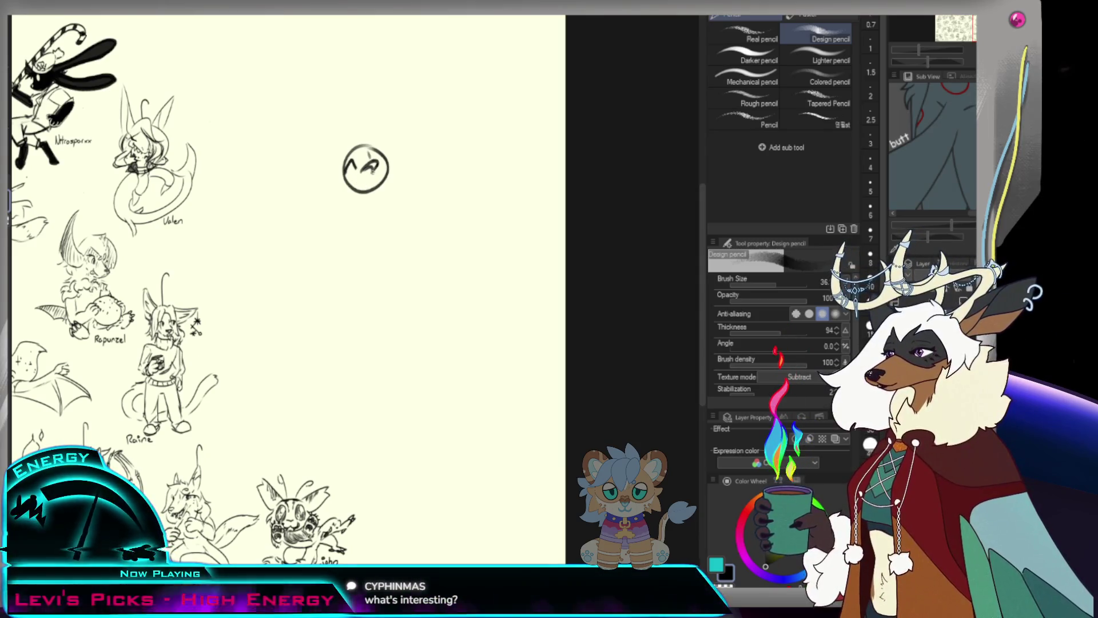
drag(350, 163, 378, 177)
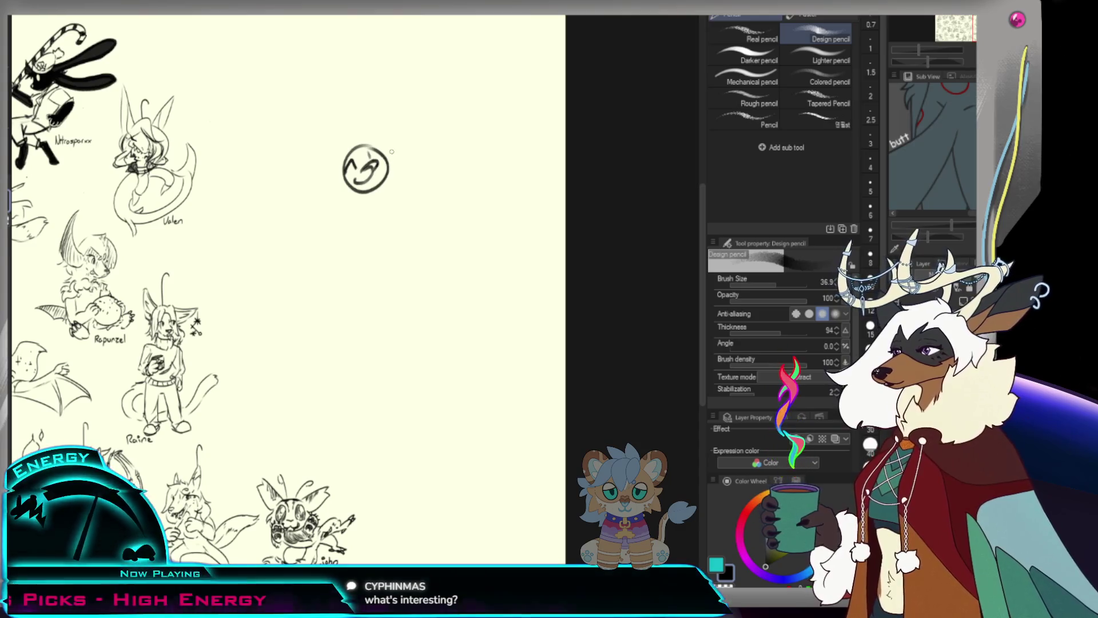
key(bracketleft)
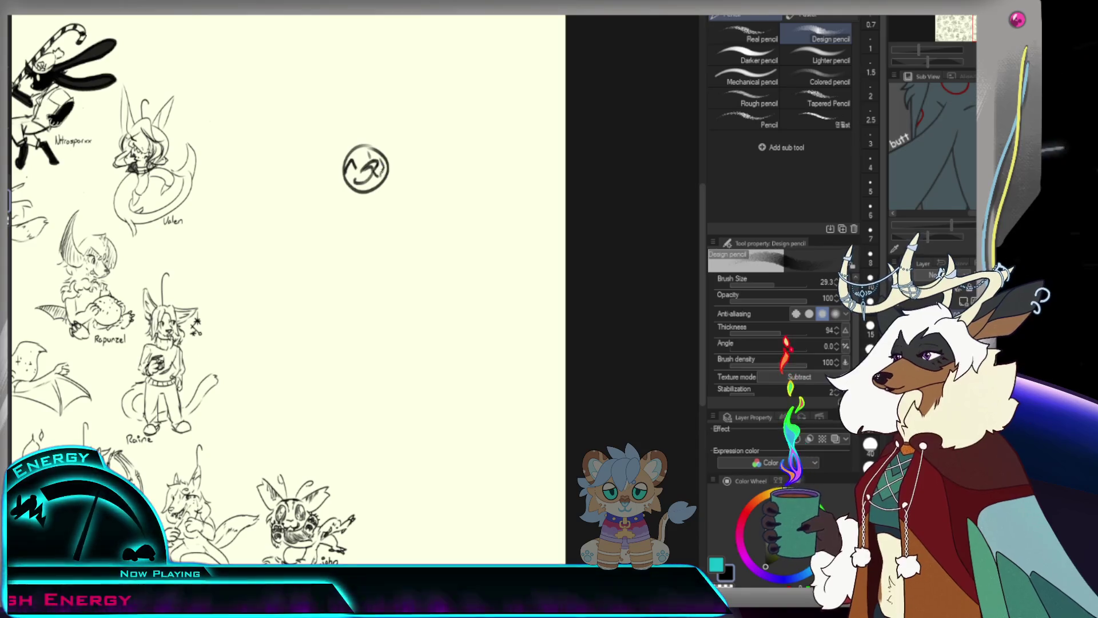
key(e)
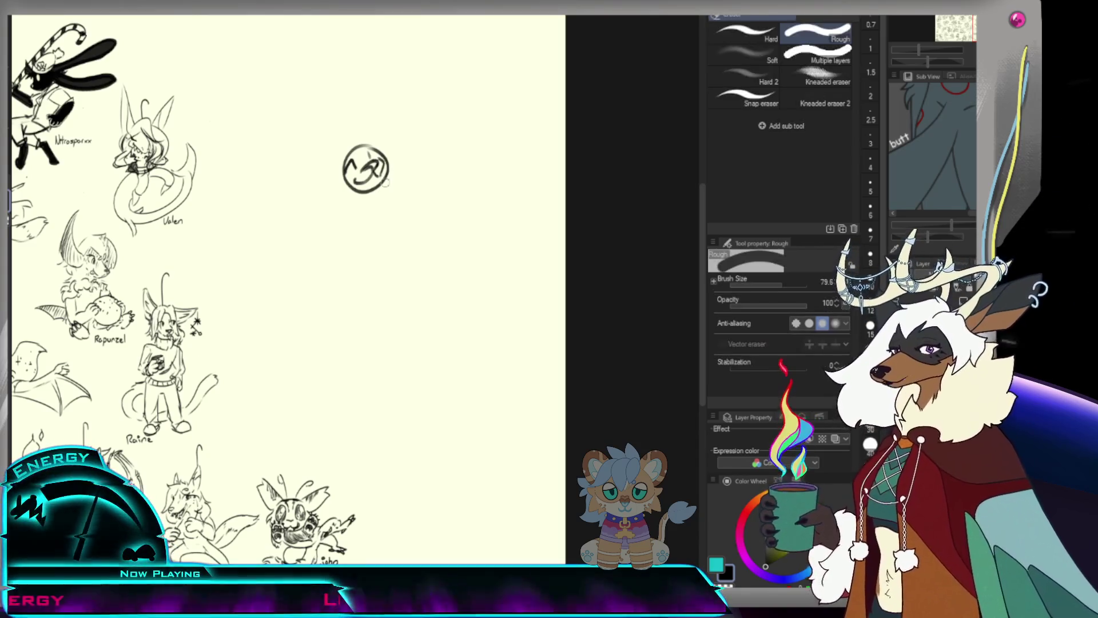
mouse_move(388, 161)
mouse_down()
mouse_move(382, 183)
mouse_move(344, 178)
mouse_move(384, 158)
mouse_up()
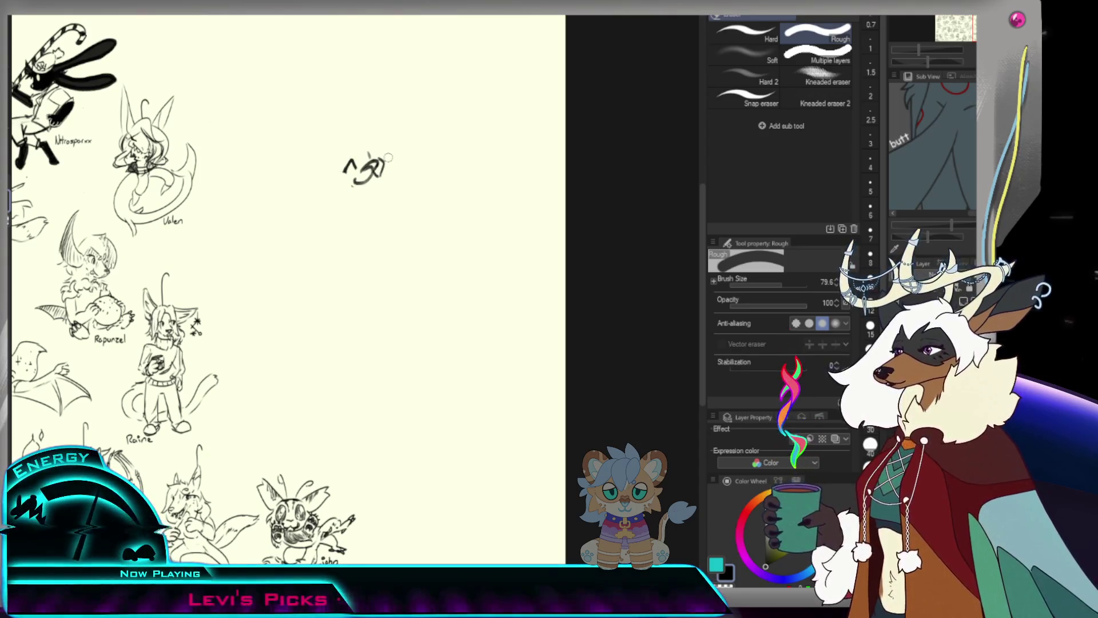
key(p)
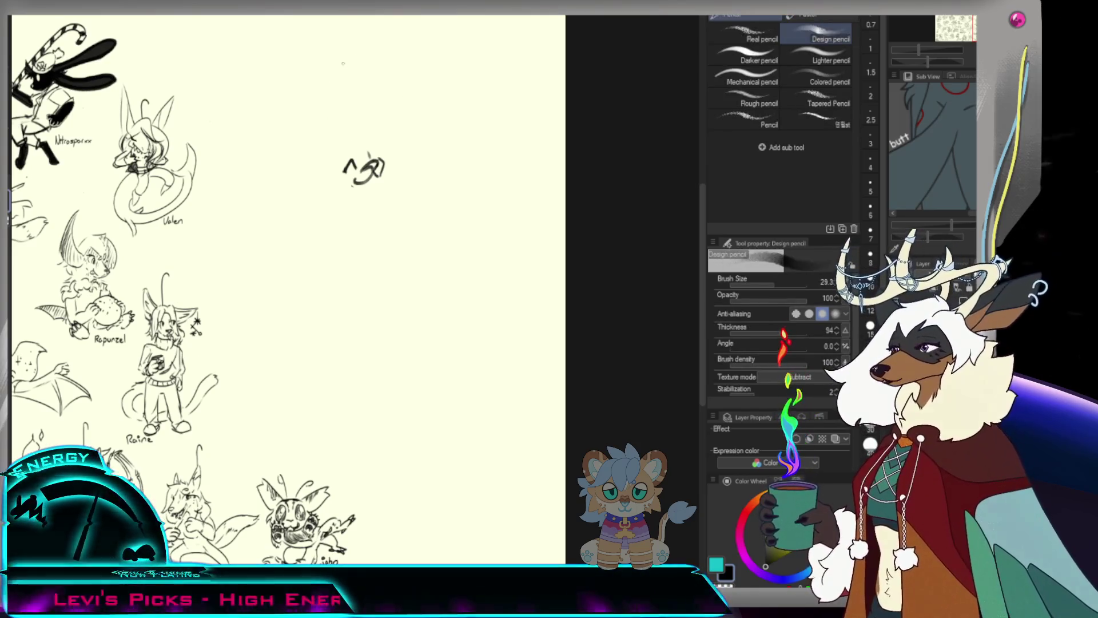
Add a head stroke, try dark shading on the face with a broader pencil, then undo it.
drag(314, 138, 341, 155)
key(ctrl+z)
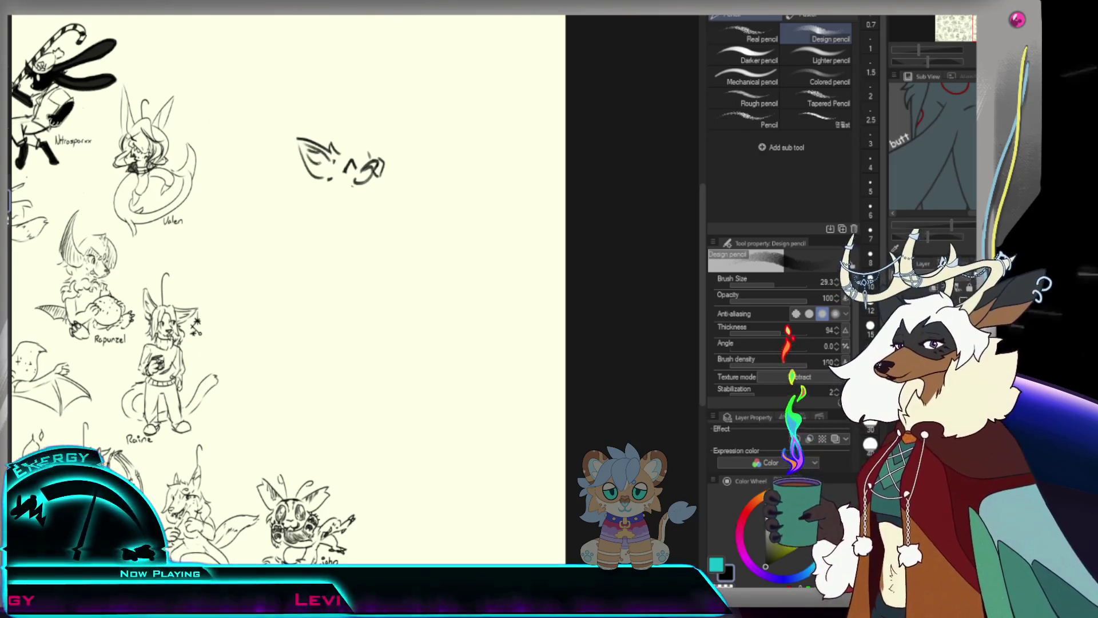
drag(355, 124, 356, 146)
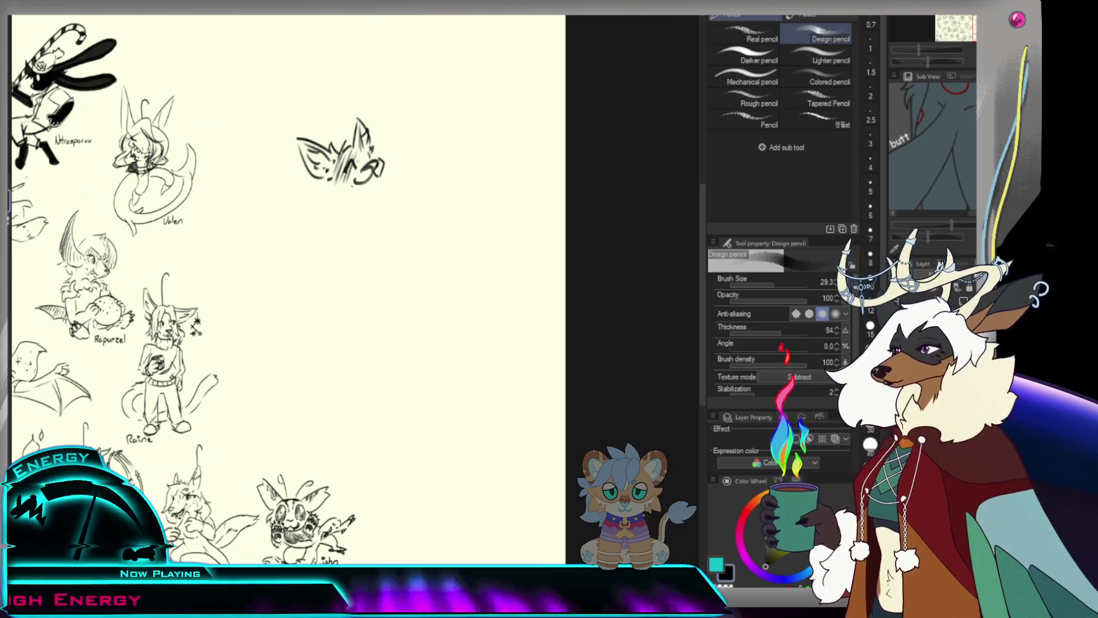
key(bracketright)
key(bracketright)
key(bracketright)
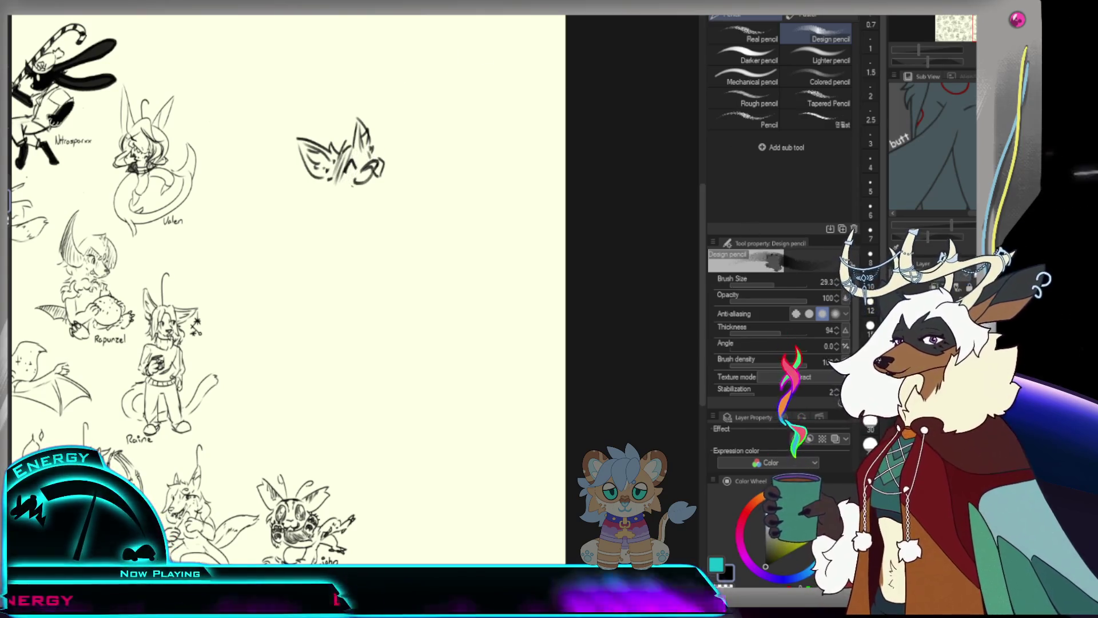
drag(339, 151, 353, 160)
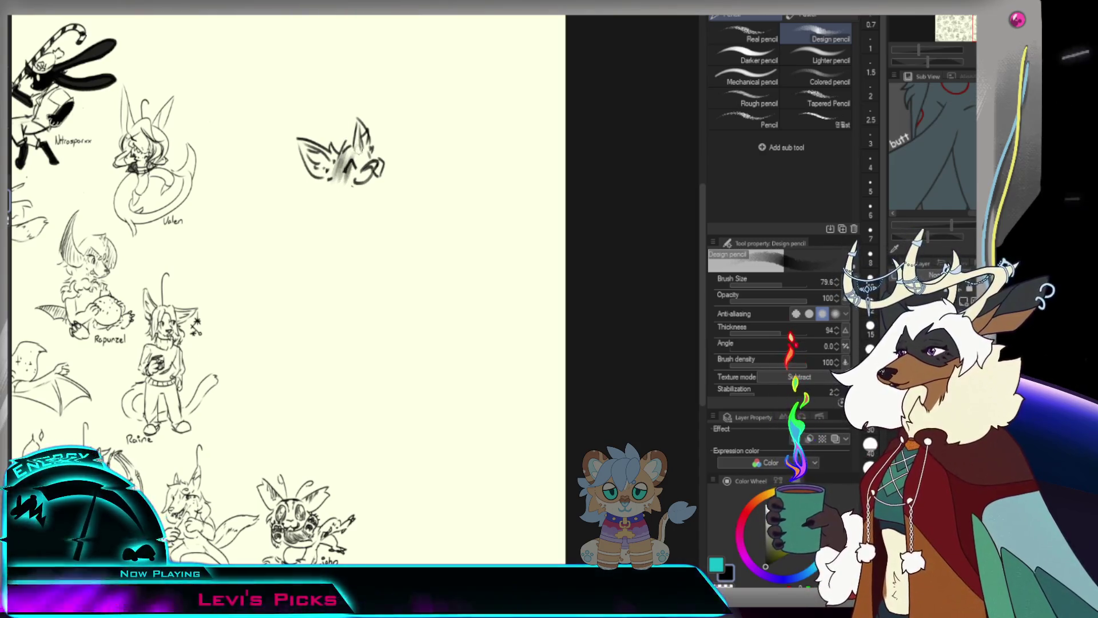
drag(354, 145, 350, 165)
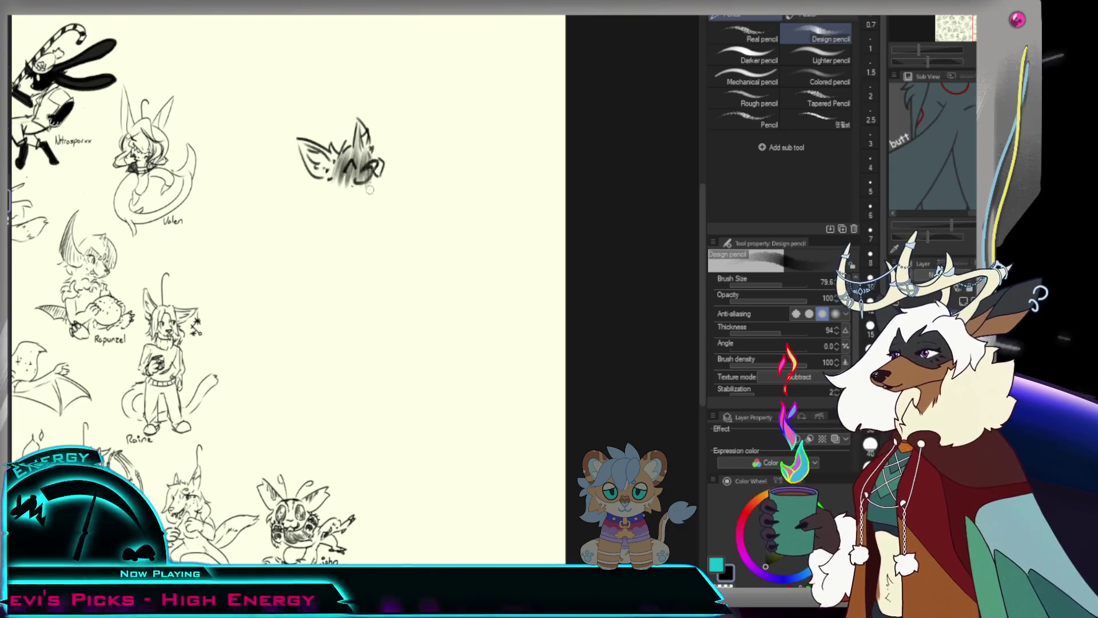
mouse_move(378, 159)
mouse_down()
mouse_move(334, 178)
mouse_move(371, 184)
mouse_up()
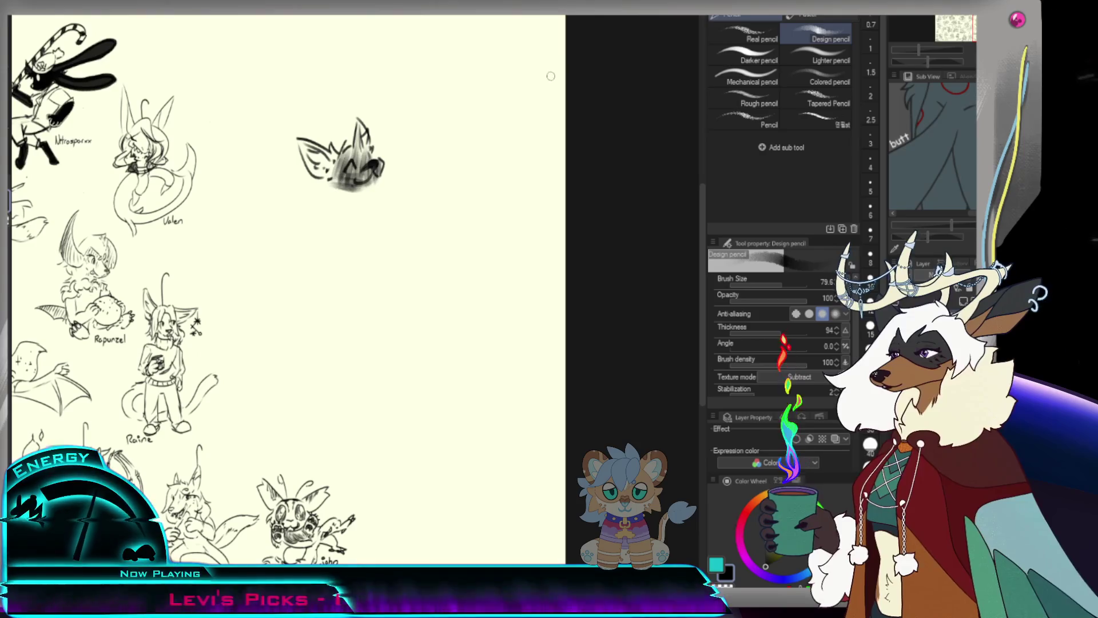
key(ctrl+z)
key(ctrl+z)
key(ctrl+z)
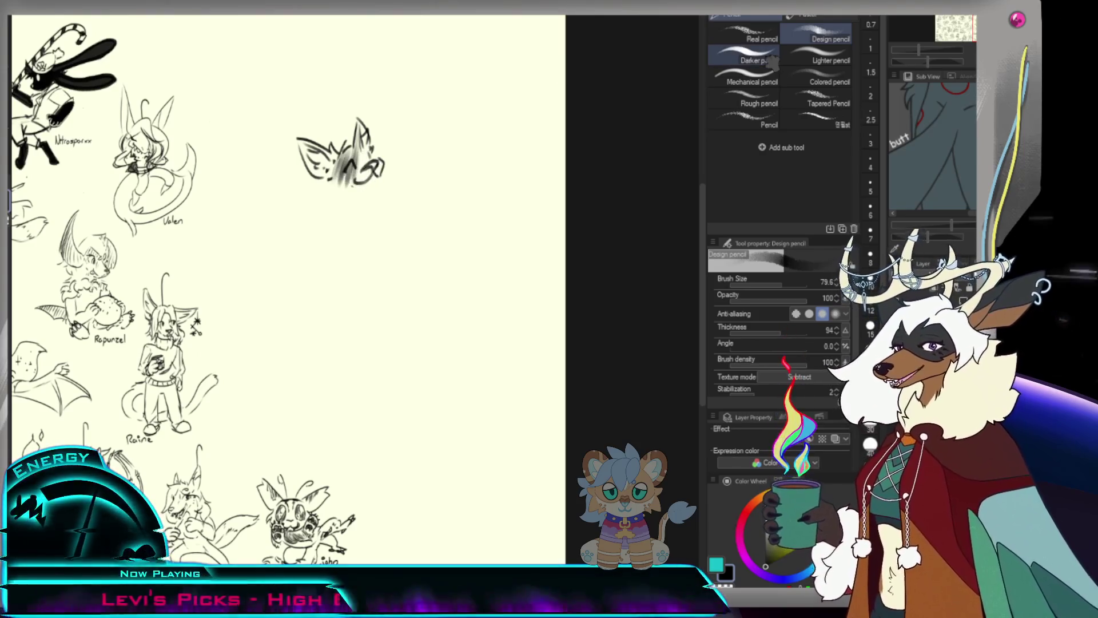
key(ctrl+z)
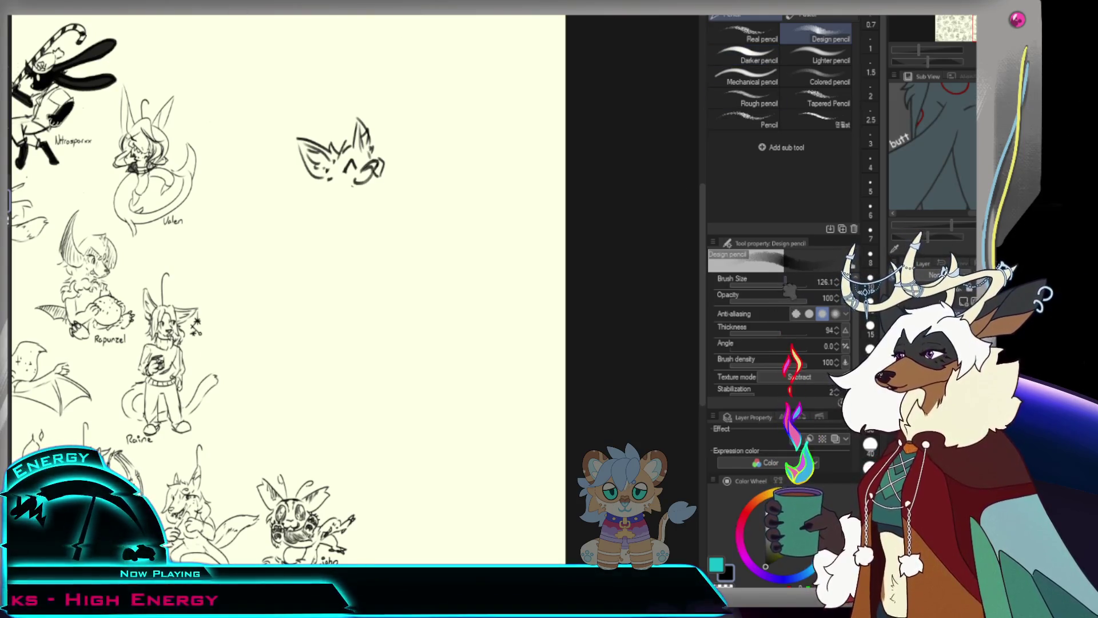
With a thinner pencil, redraw the face details and the creature's chin and smiling mouth.
key(bracketleft)
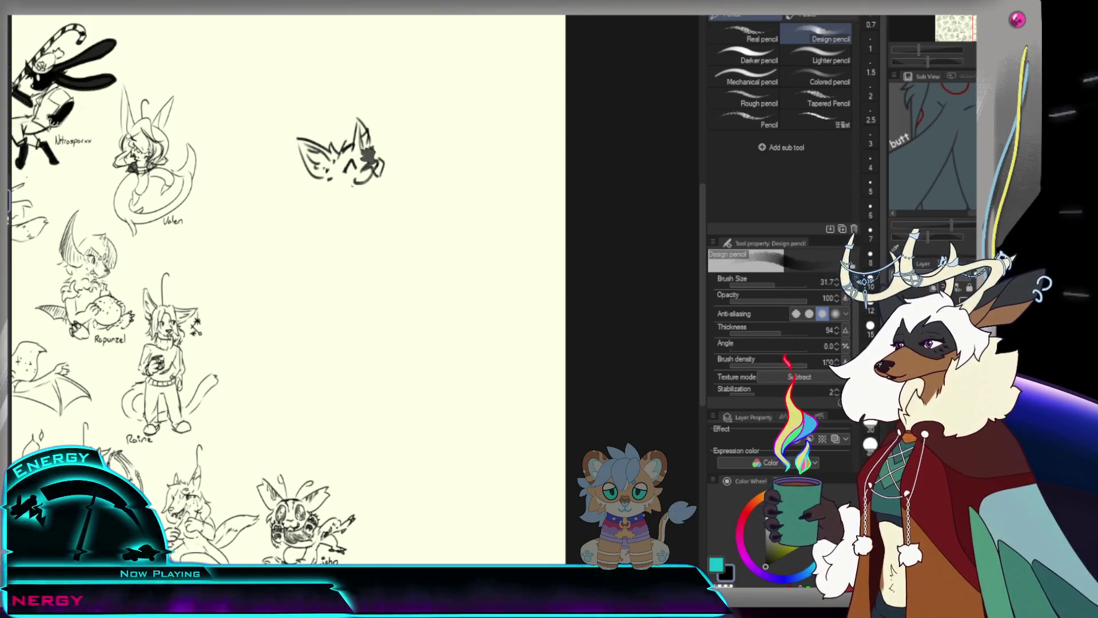
drag(355, 149, 376, 163)
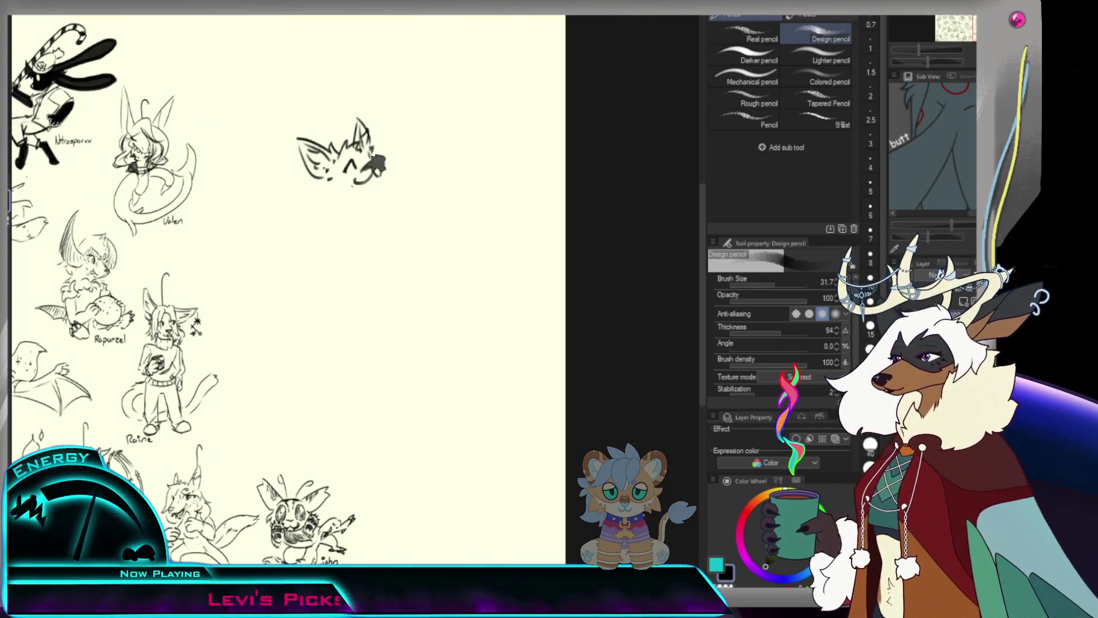
key(ctrl+z)
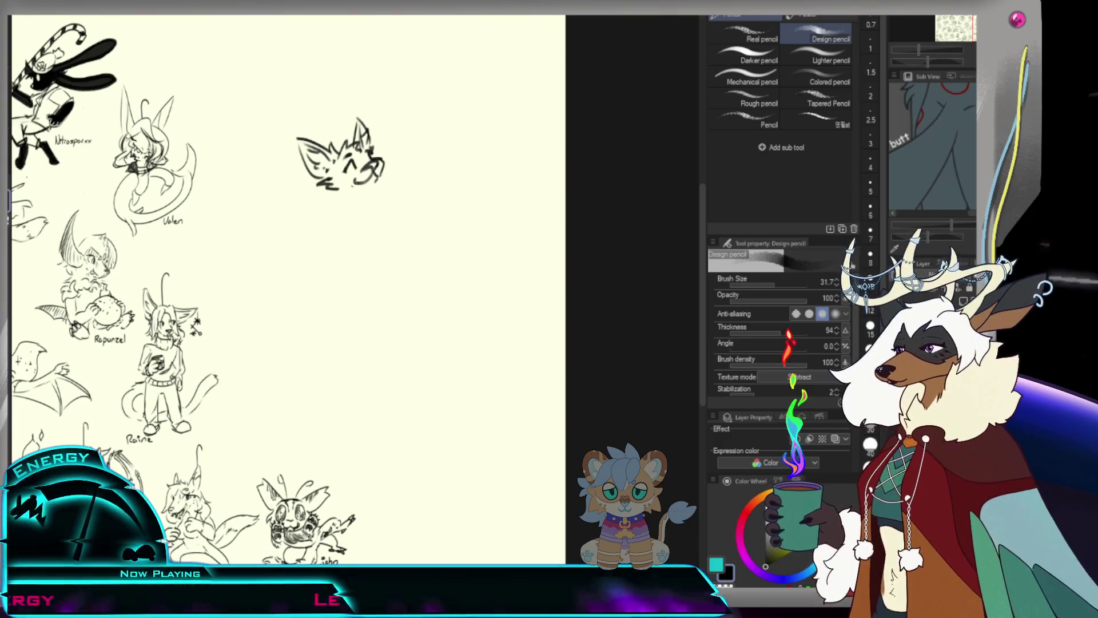
mouse_move(377, 179)
mouse_down()
mouse_move(345, 206)
mouse_move(378, 183)
mouse_up()
Draw the line under the chin and the curve descending from it, redoing rejected strokes.
key(ctrl+z)
key(ctrl+z)
mouse_move(377, 178)
mouse_down()
mouse_move(335, 206)
mouse_move(371, 216)
mouse_up()
key(ctrl+z)
key(ctrl+z)
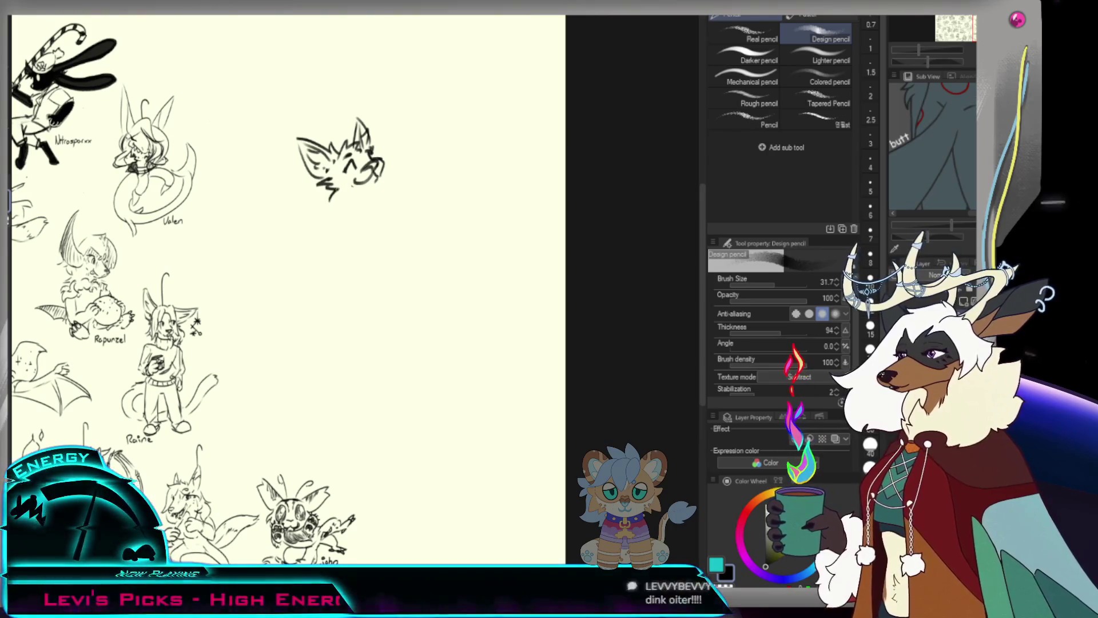
drag(354, 190, 330, 200)
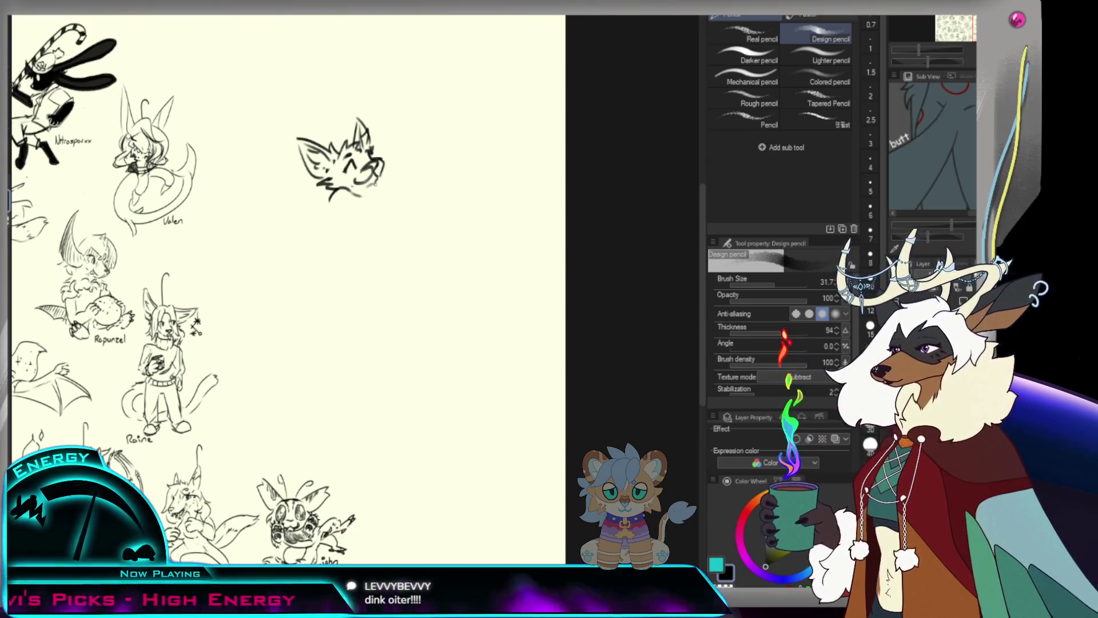
drag(385, 202, 391, 242)
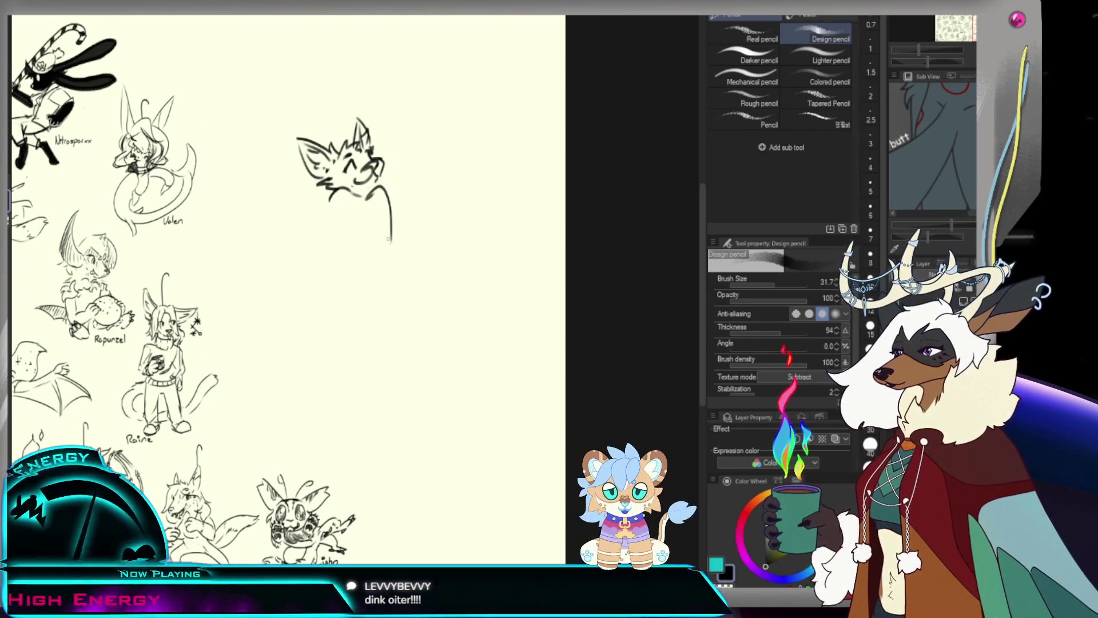
key(ctrl+z)
drag(383, 192, 394, 261)
key(ctrl+z)
Draw the bell-shaped body's right and left sides, an inner fold line and its bottom edge.
mouse_move(372, 193)
mouse_down()
mouse_move(386, 262)
mouse_move(361, 276)
mouse_move(370, 286)
mouse_up()
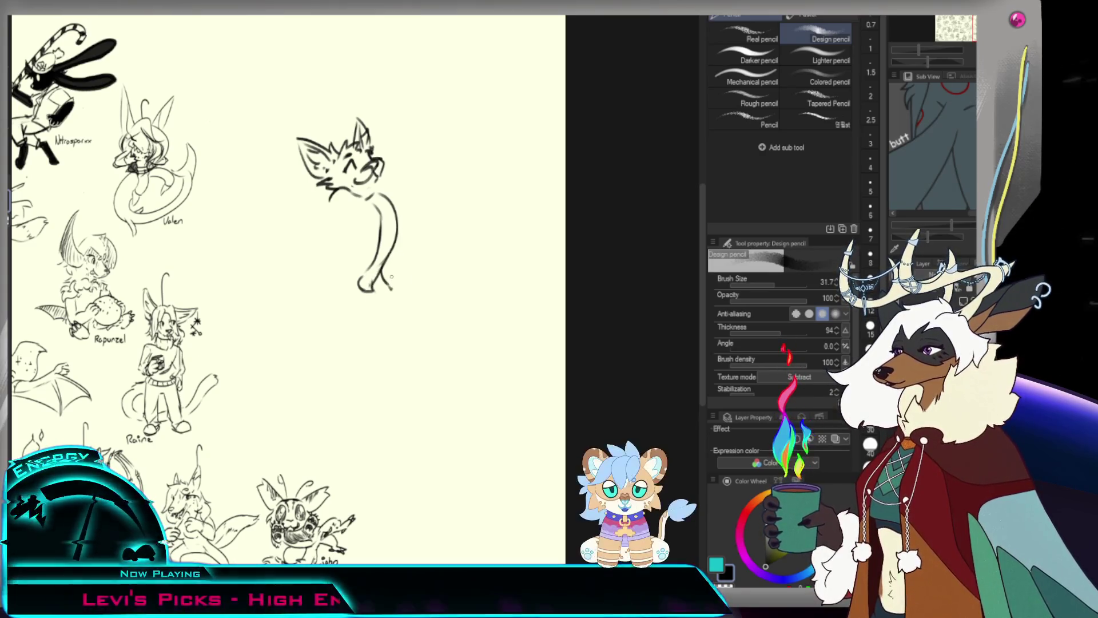
key(ctrl+z)
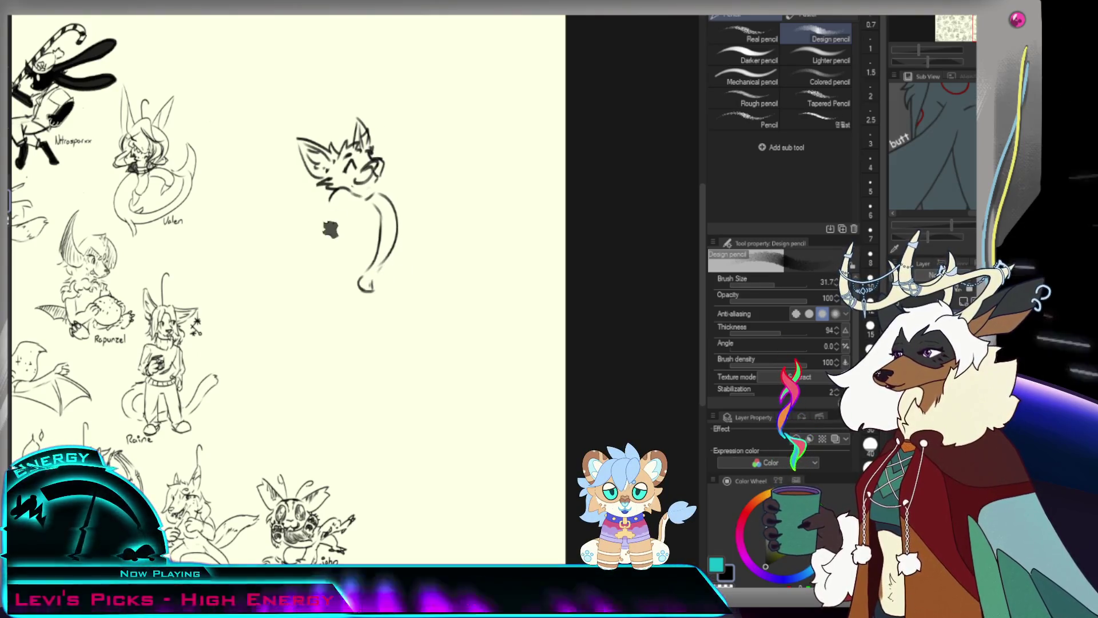
drag(330, 195, 310, 269)
key(ctrl+z)
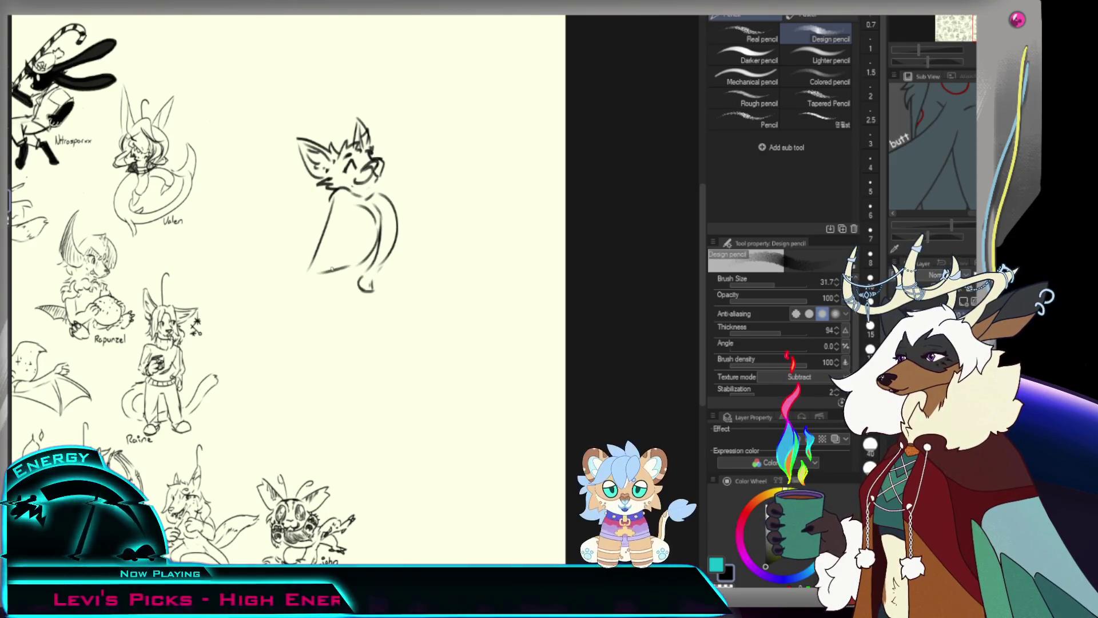
mouse_move(369, 233)
mouse_down()
mouse_move(334, 260)
mouse_move(373, 254)
mouse_up()
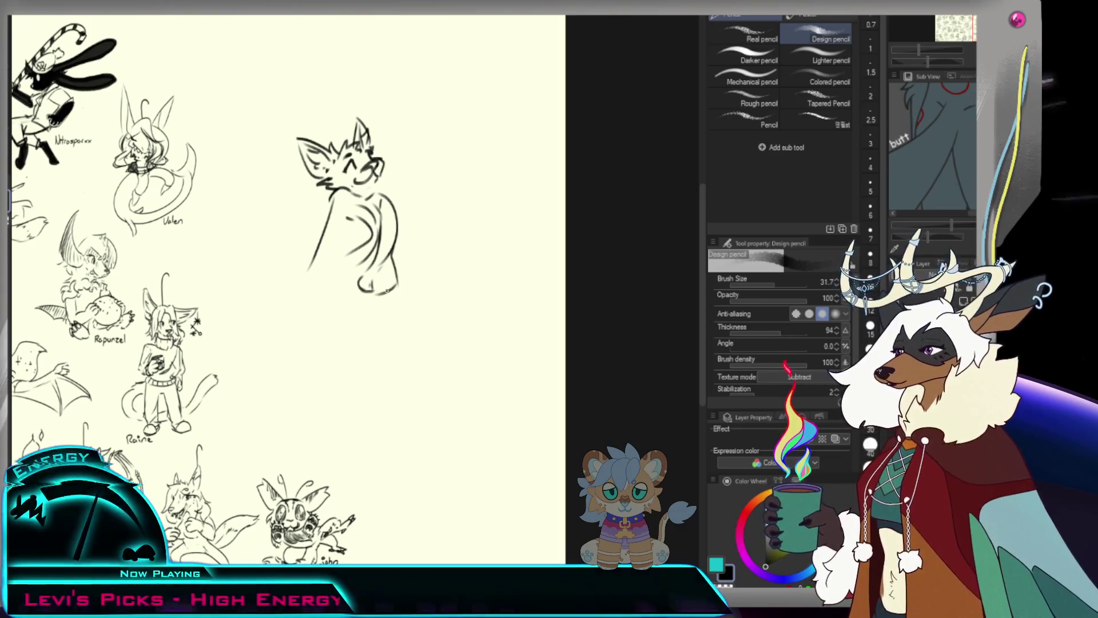
mouse_move(298, 274)
mouse_down()
mouse_move(353, 292)
mouse_move(396, 273)
mouse_up()
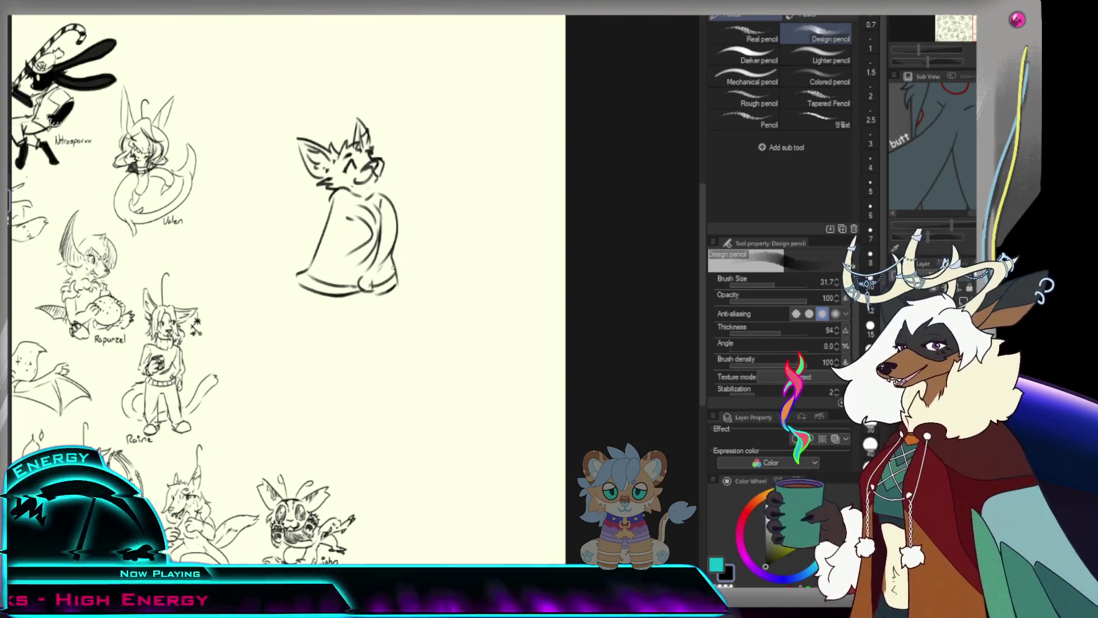
key(e)
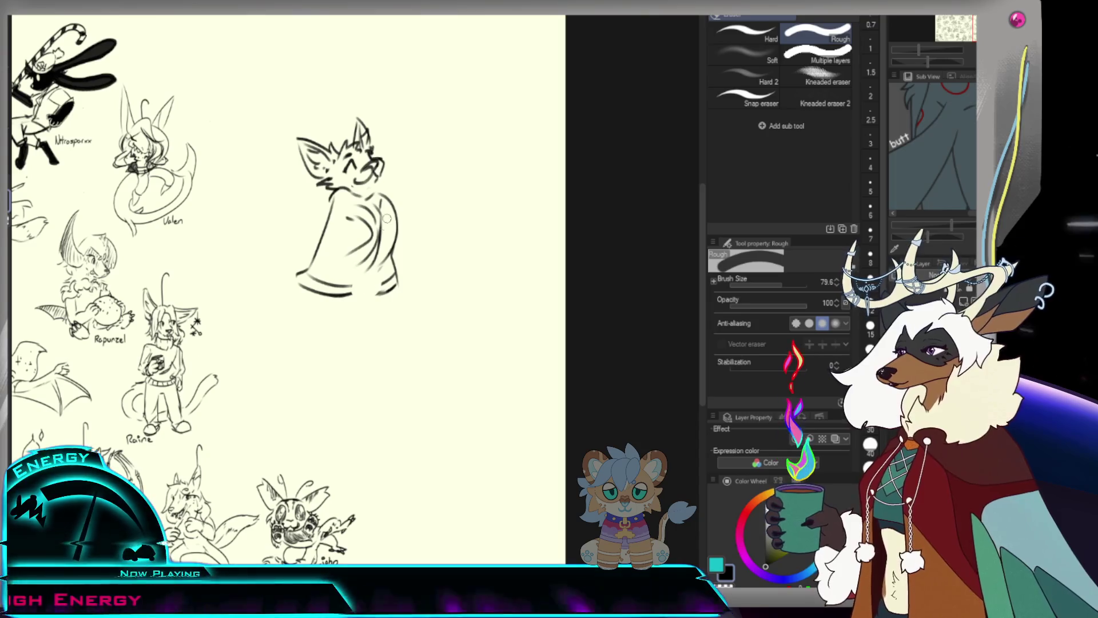
Rework the body's right edge and close its lower-right corner, erasing stray bits.
mouse_move(371, 206)
mouse_down()
mouse_move(352, 212)
mouse_move(391, 267)
mouse_move(385, 200)
mouse_up()
key(p)
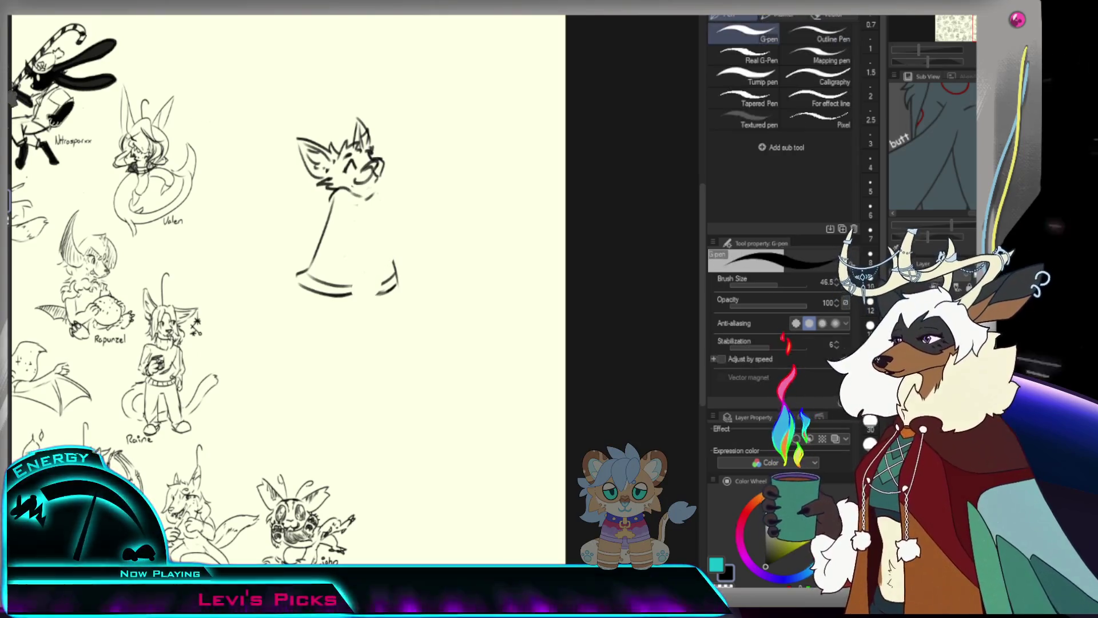
drag(369, 200, 375, 241)
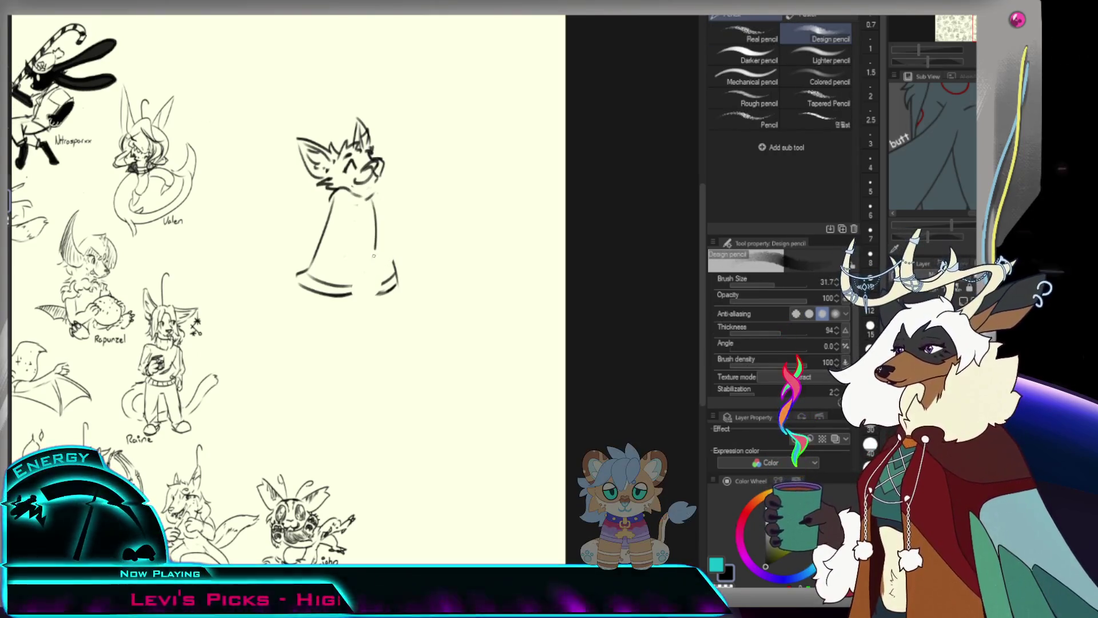
key(ctrl+z)
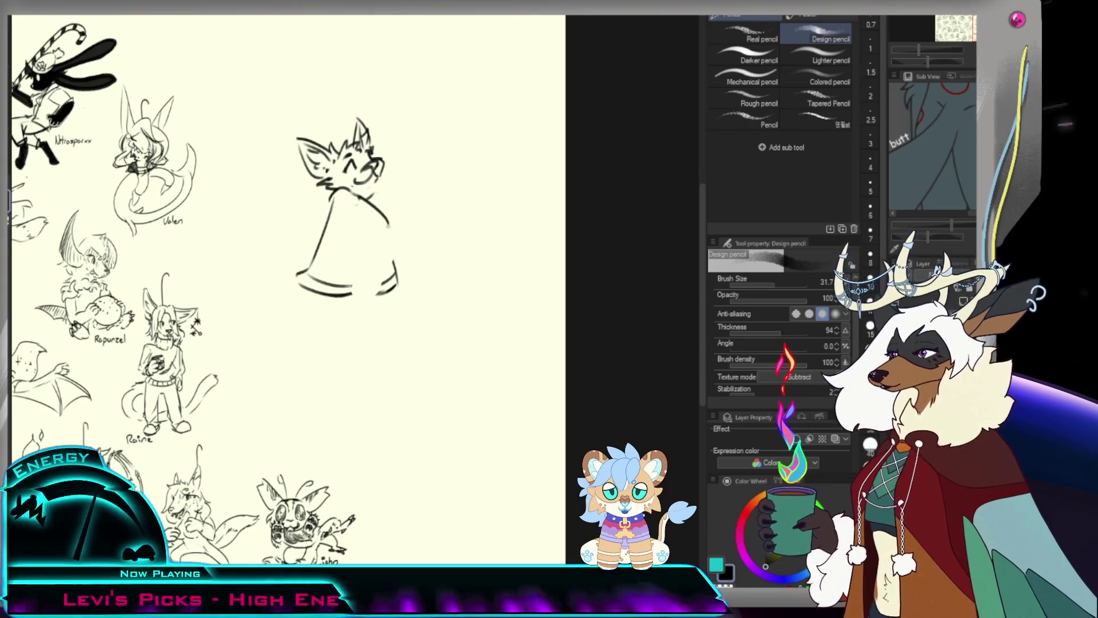
mouse_move(361, 196)
mouse_down()
mouse_move(388, 225)
mouse_move(395, 273)
mouse_up()
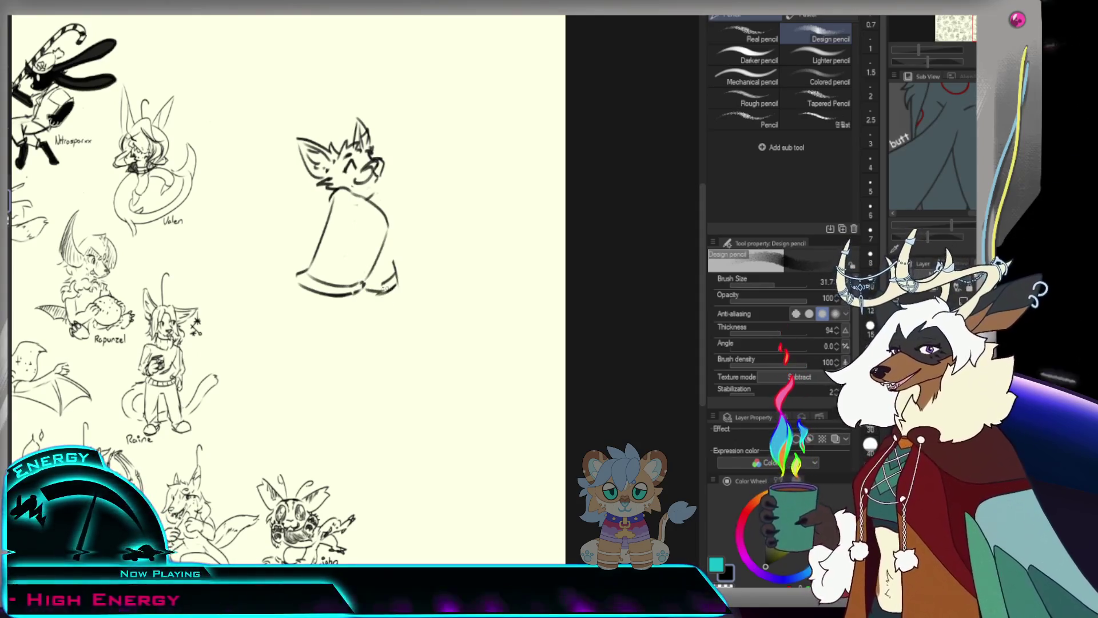
key(e)
mouse_move(386, 275)
mouse_down()
mouse_move(368, 289)
mouse_move(407, 258)
mouse_up()
key(p)
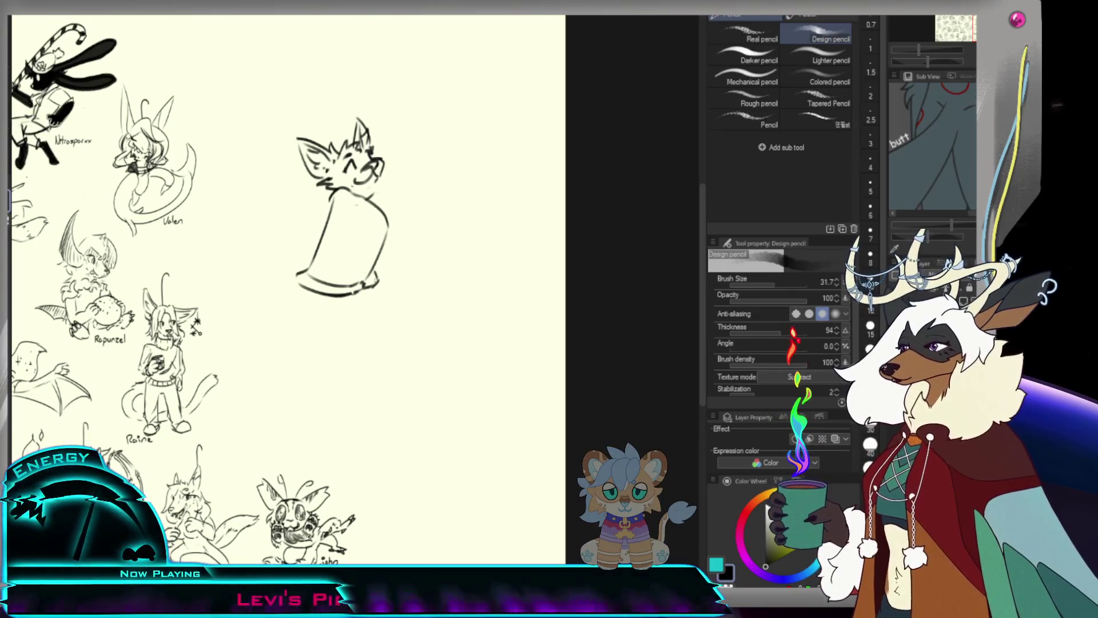
drag(370, 288, 391, 276)
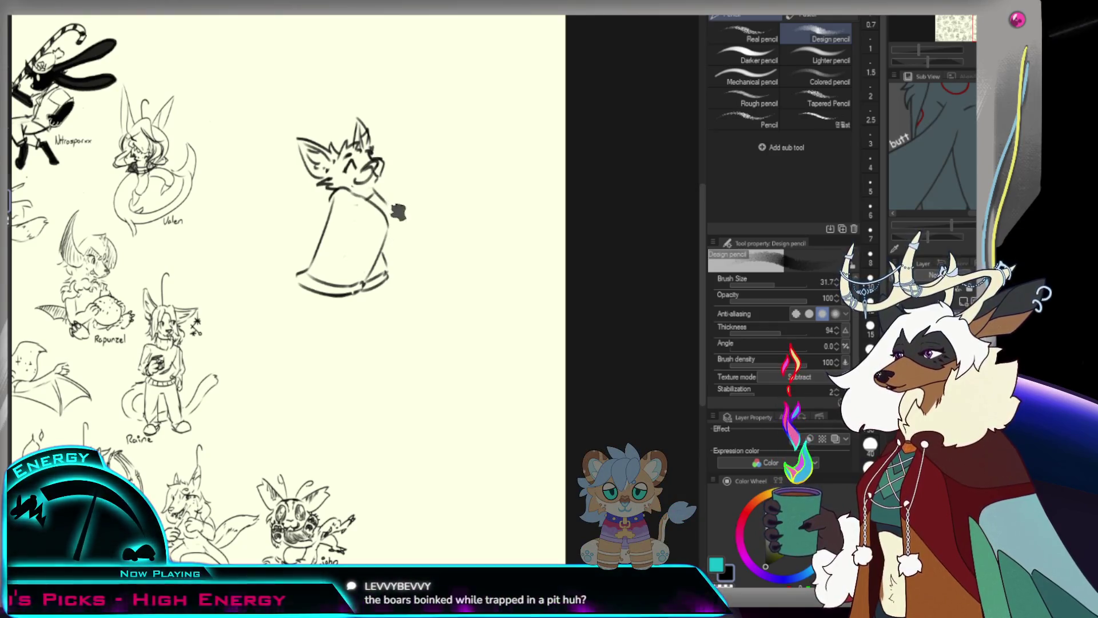
drag(389, 204, 391, 249)
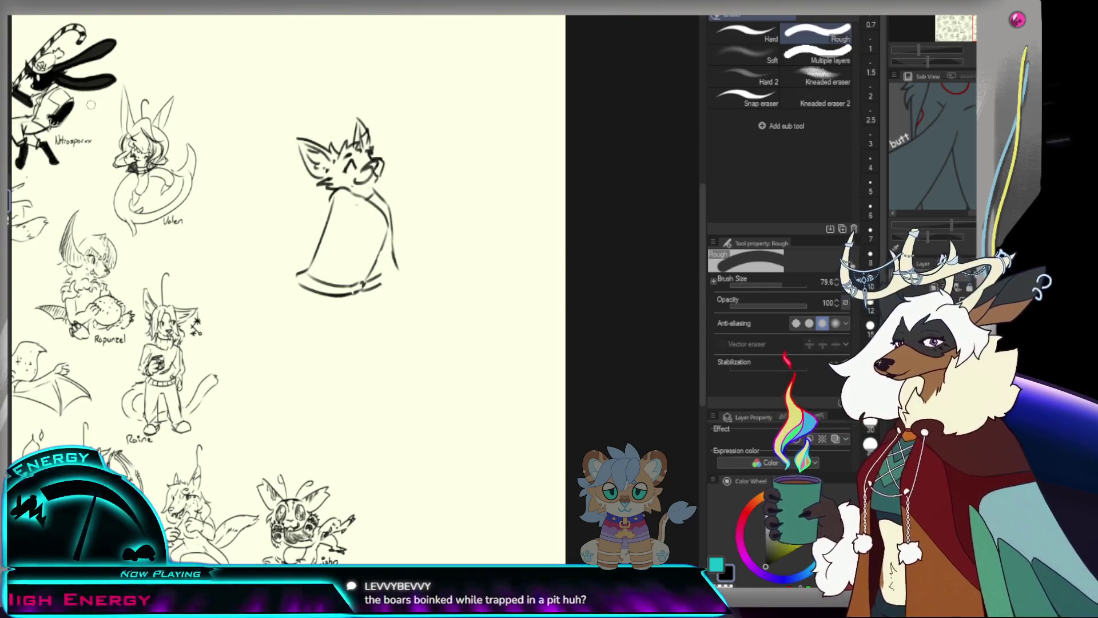
Touch up the bottom-right edge and start the tail curve sweeping from the body's lower left.
key(e)
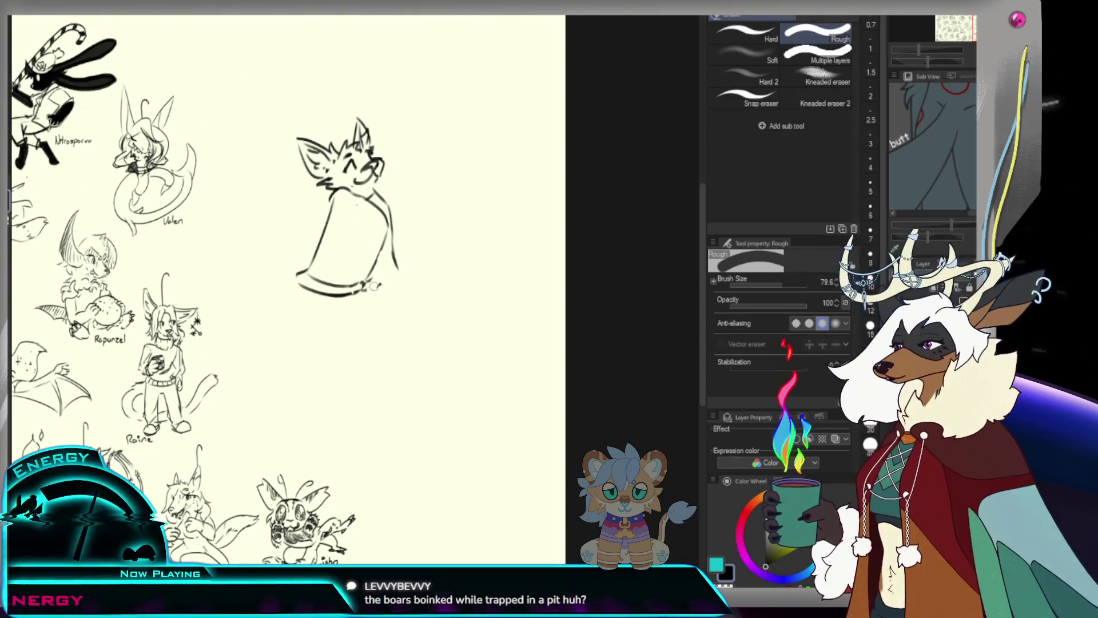
key(p)
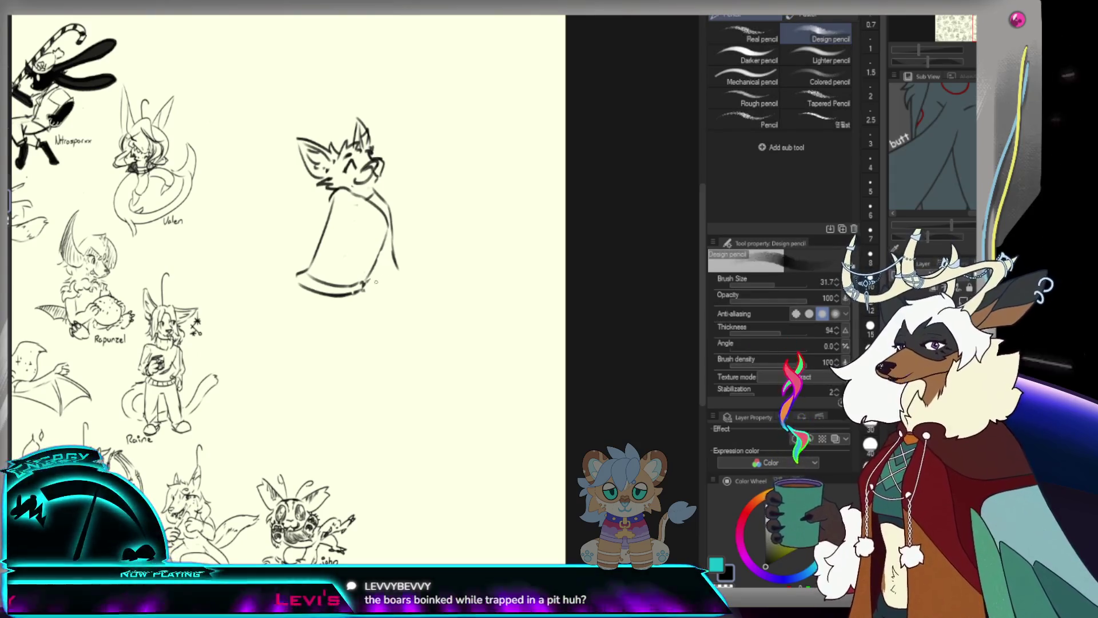
drag(393, 266, 359, 292)
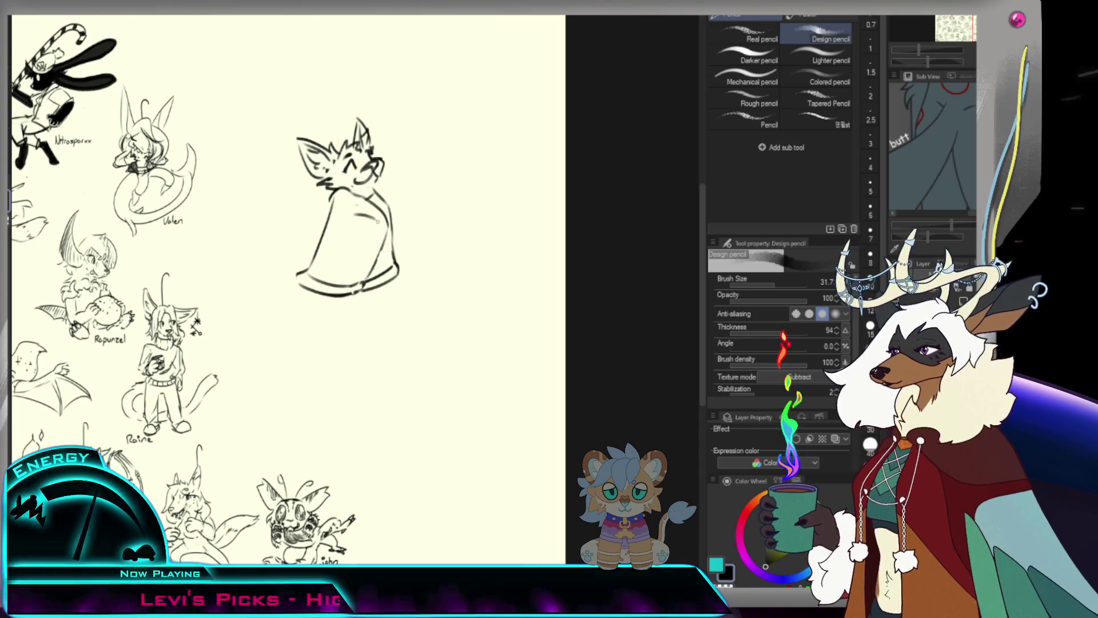
key(ctrl+z)
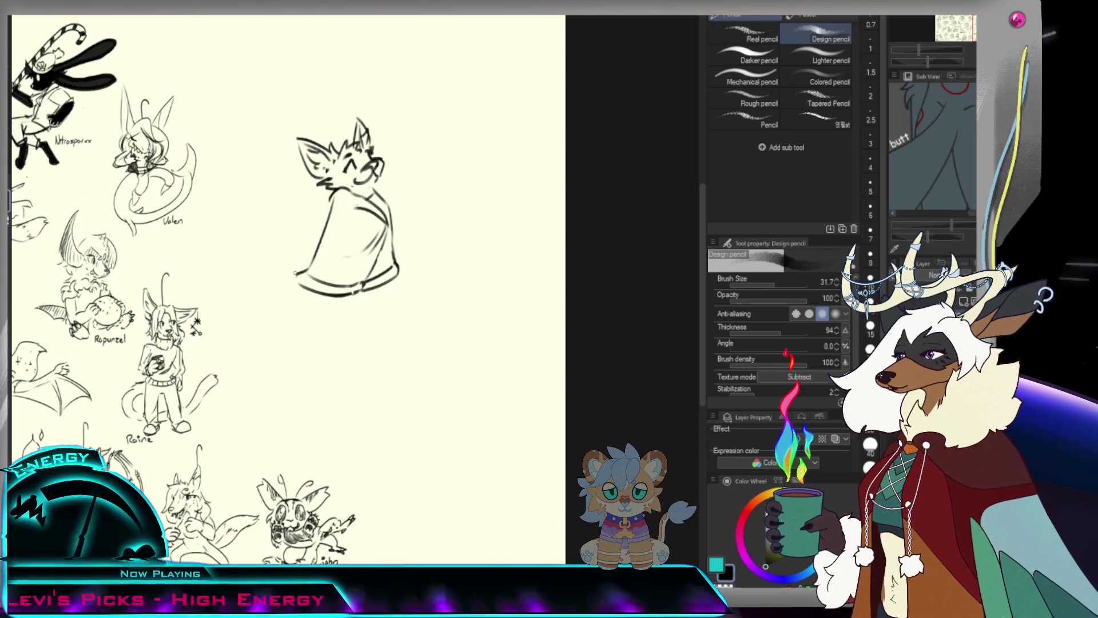
drag(310, 273, 264, 277)
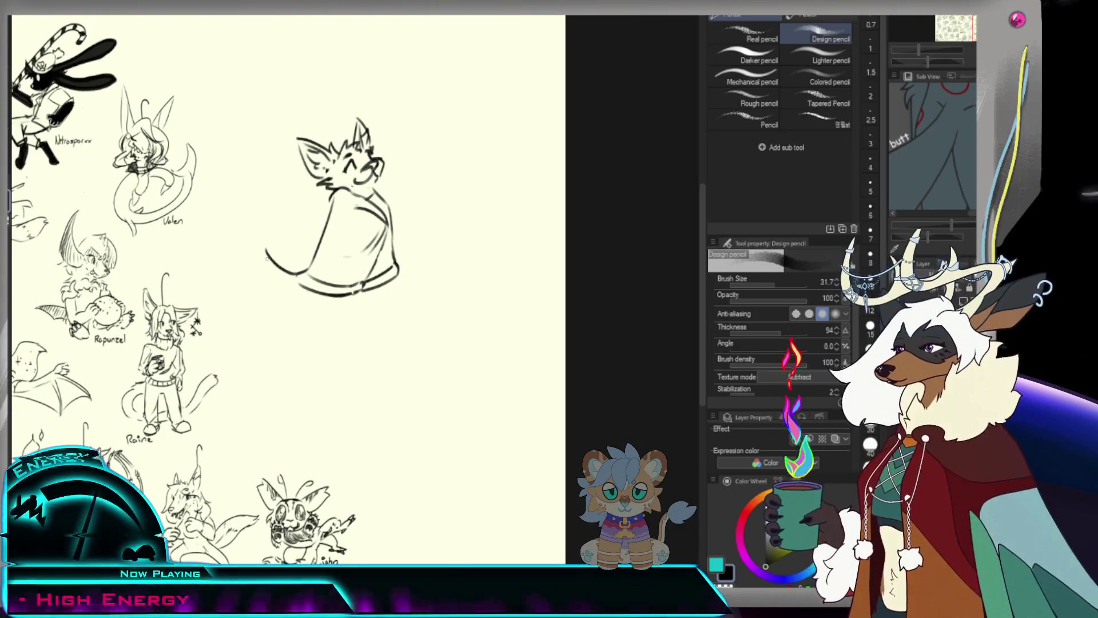
key(ctrl+z)
drag(284, 237, 300, 274)
Draw the fluffy tail curling out left of the body, then a first foot under its right side.
drag(291, 216, 299, 275)
key(ctrl+z)
drag(276, 236, 299, 274)
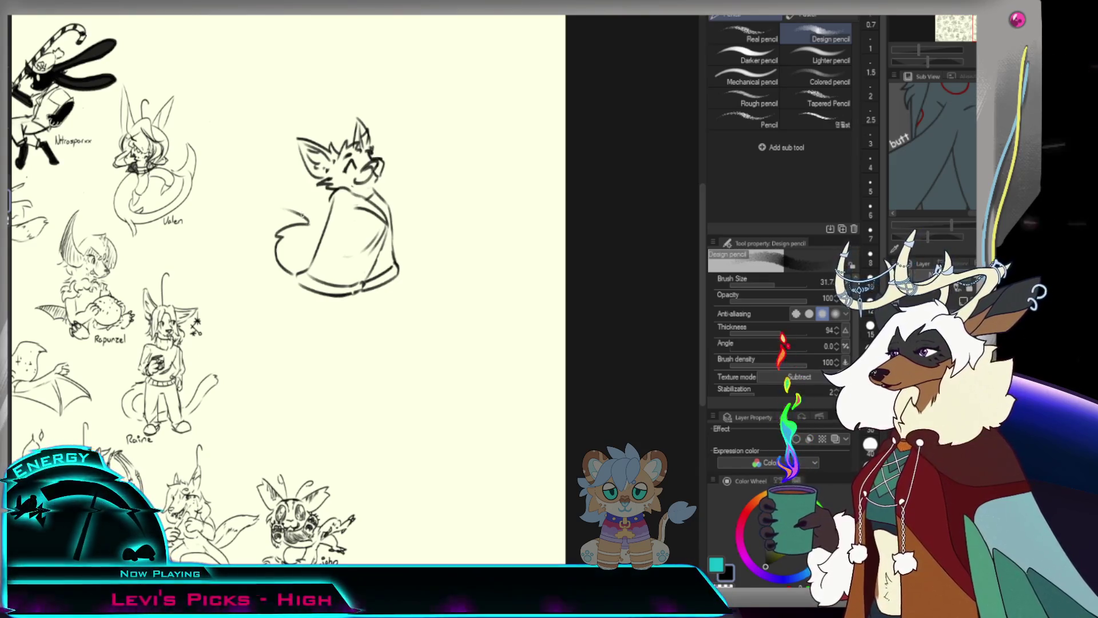
mouse_move(293, 202)
mouse_down()
mouse_move(240, 224)
mouse_move(300, 293)
mouse_up()
key(ctrl+z)
key(ctrl+z)
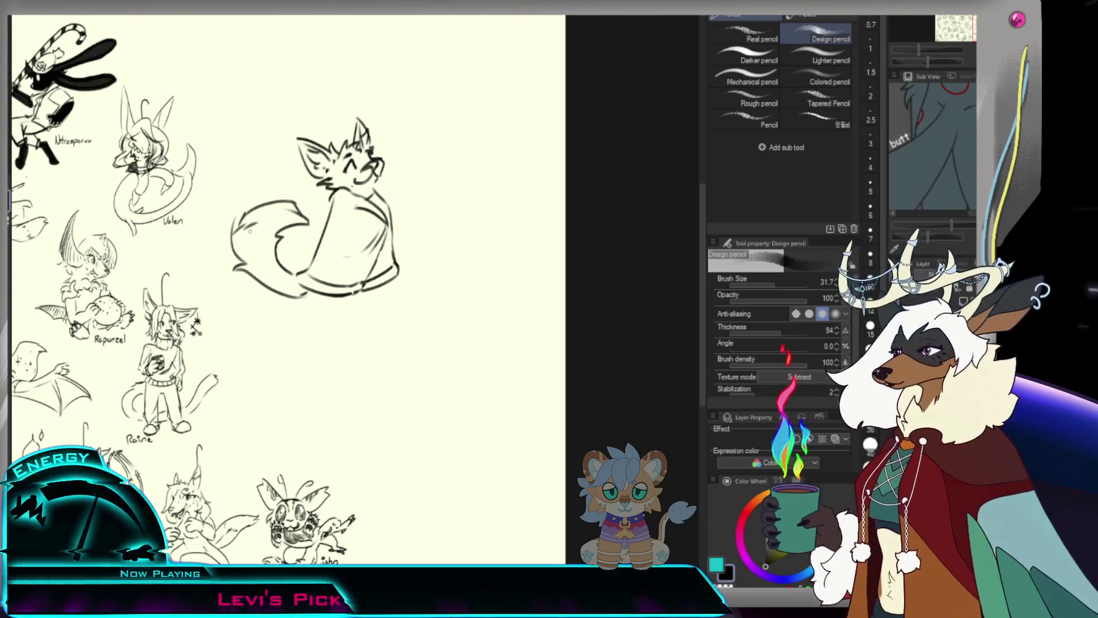
scroll(289, 221, down, 3)
scroll(289, 221, up, 3)
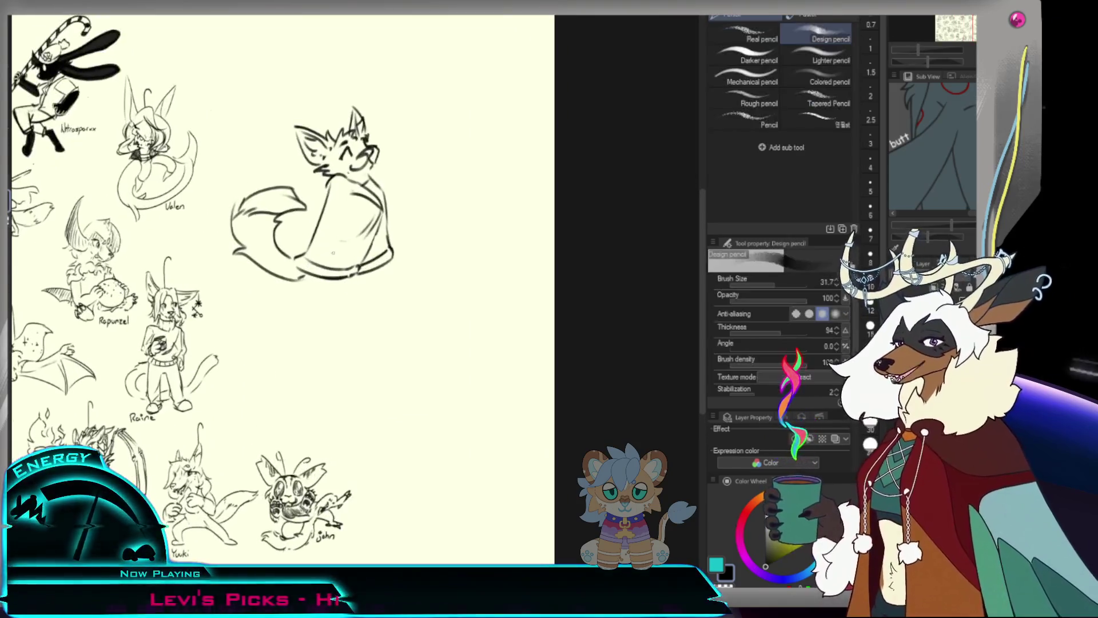
mouse_move(379, 271)
mouse_down()
mouse_move(368, 295)
mouse_move(388, 301)
mouse_up()
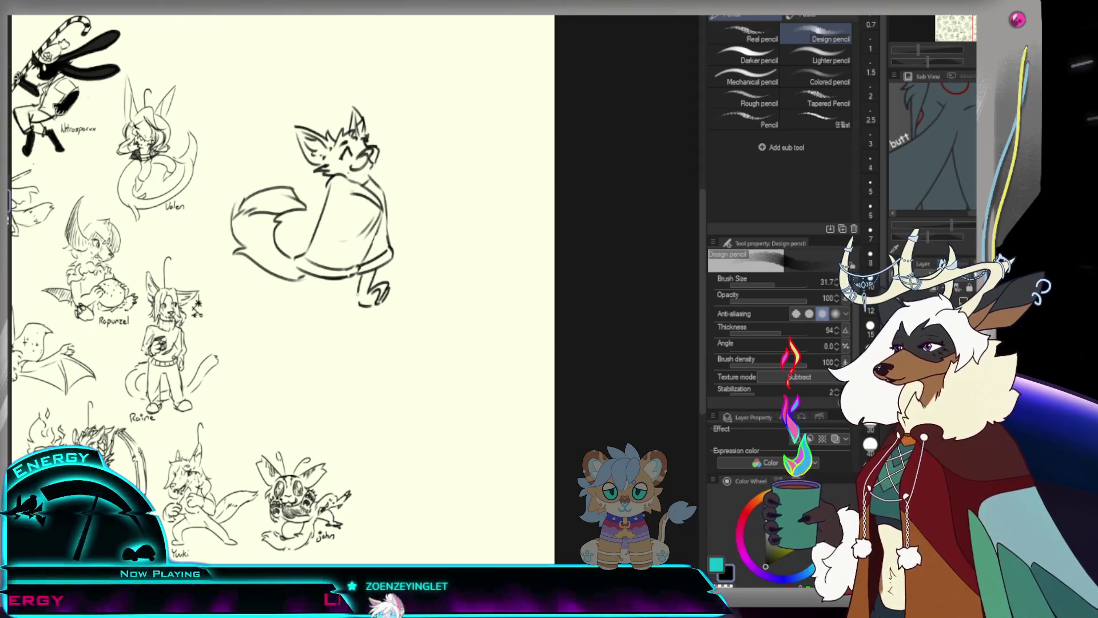
Draw the second leg beneath the body on the left, redoing the rejected strokes.
drag(321, 277, 323, 305)
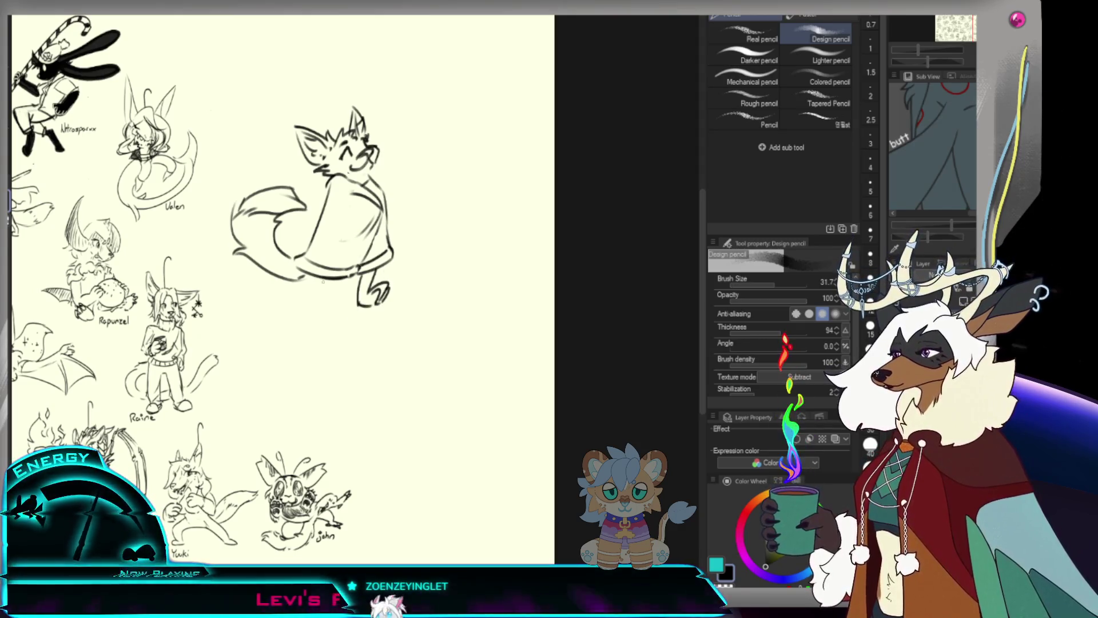
drag(321, 285, 322, 310)
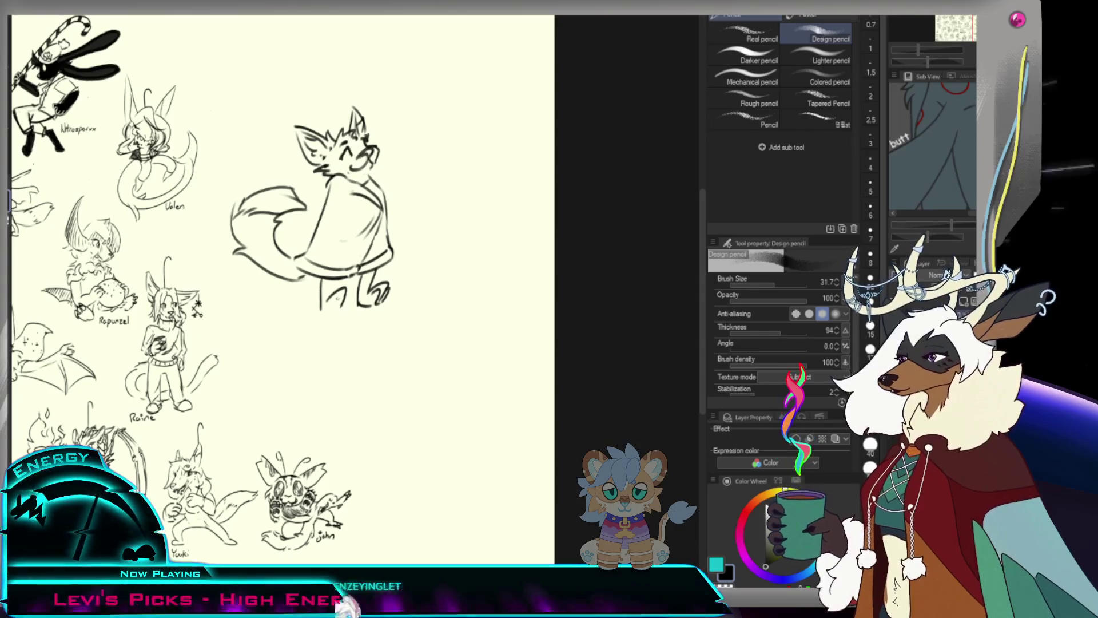
drag(325, 289, 333, 301)
key(ctrl+z)
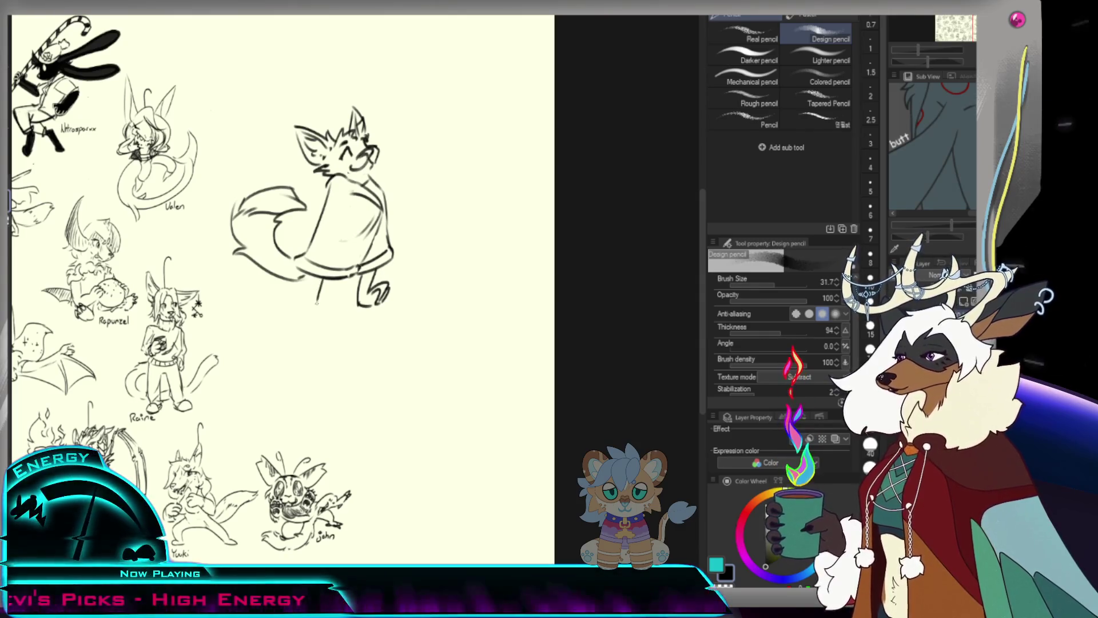
drag(319, 294, 316, 316)
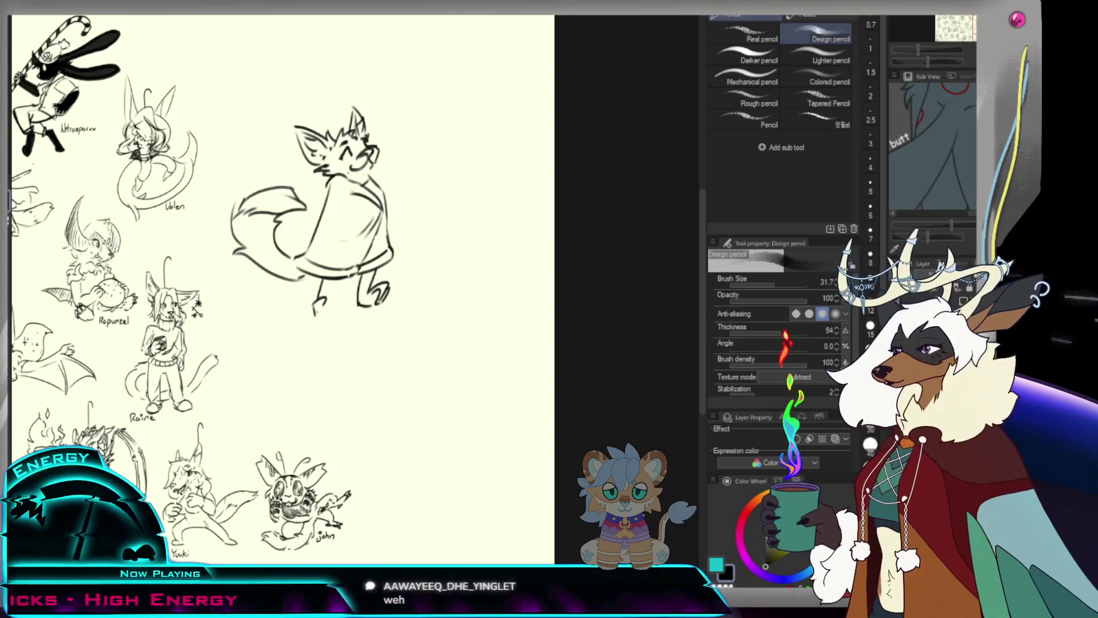
key(ctrl+z)
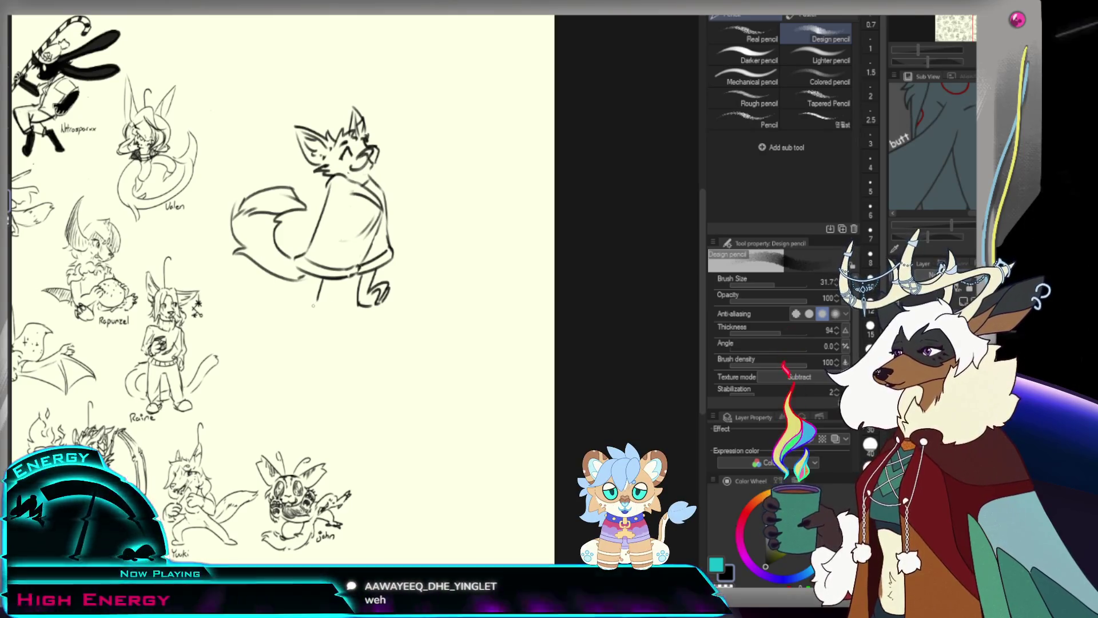
mouse_move(319, 294)
mouse_down()
mouse_move(316, 315)
mouse_move(326, 317)
mouse_up()
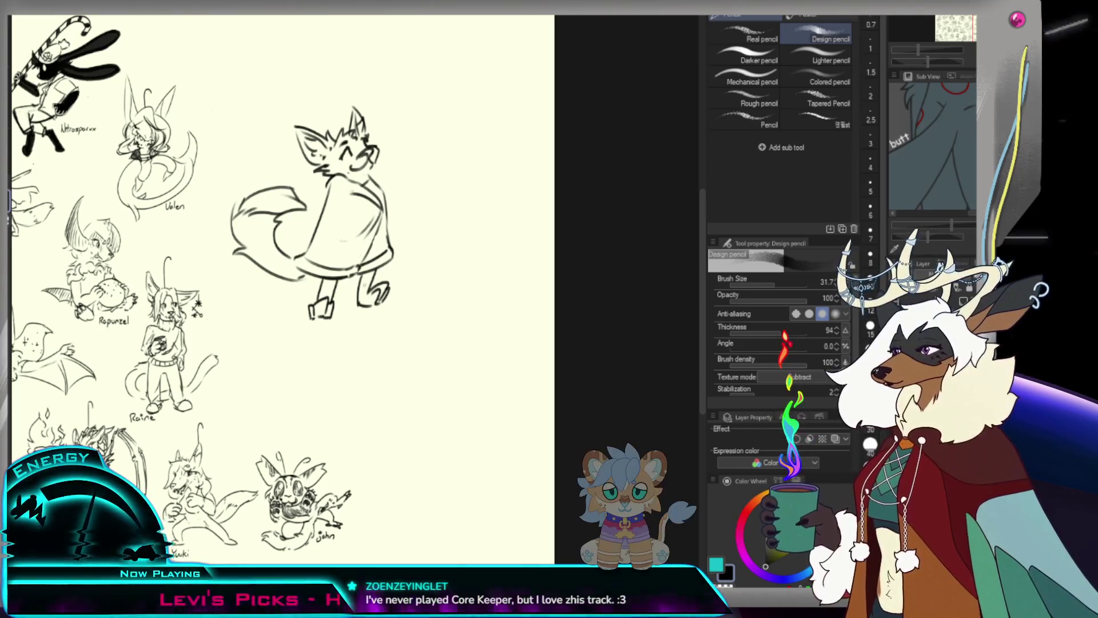
key(m)
Lasso the right leg, transform it into a better position, deselect and return to the pencil.
mouse_move(378, 268)
mouse_down()
mouse_move(413, 283)
mouse_move(396, 301)
mouse_up()
key(ctrl+t)
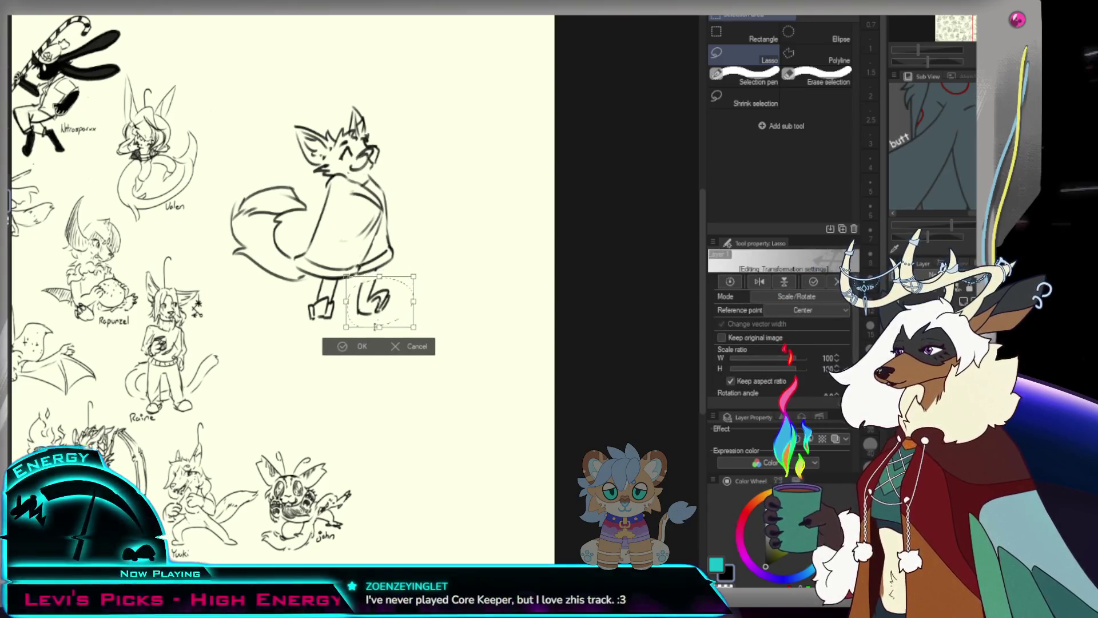
key(Return)
key(ctrl+d)
key(p)
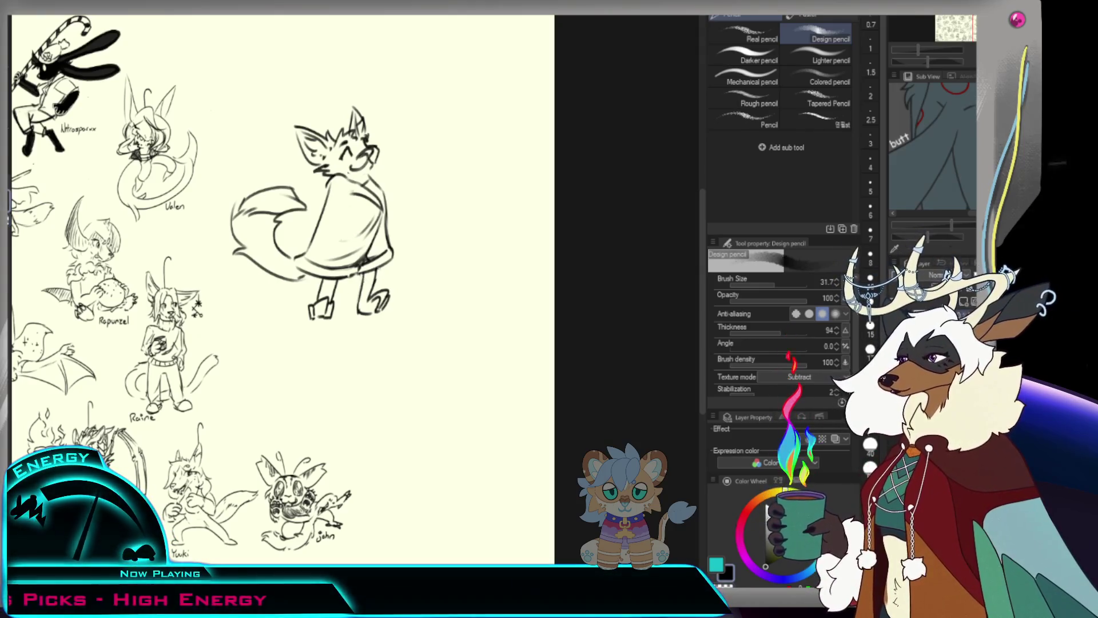
Enlarge the pencil, zoom in and shade the tail tip solid dark grey.
key(bracketright)
key(bracketright)
key(bracketright)
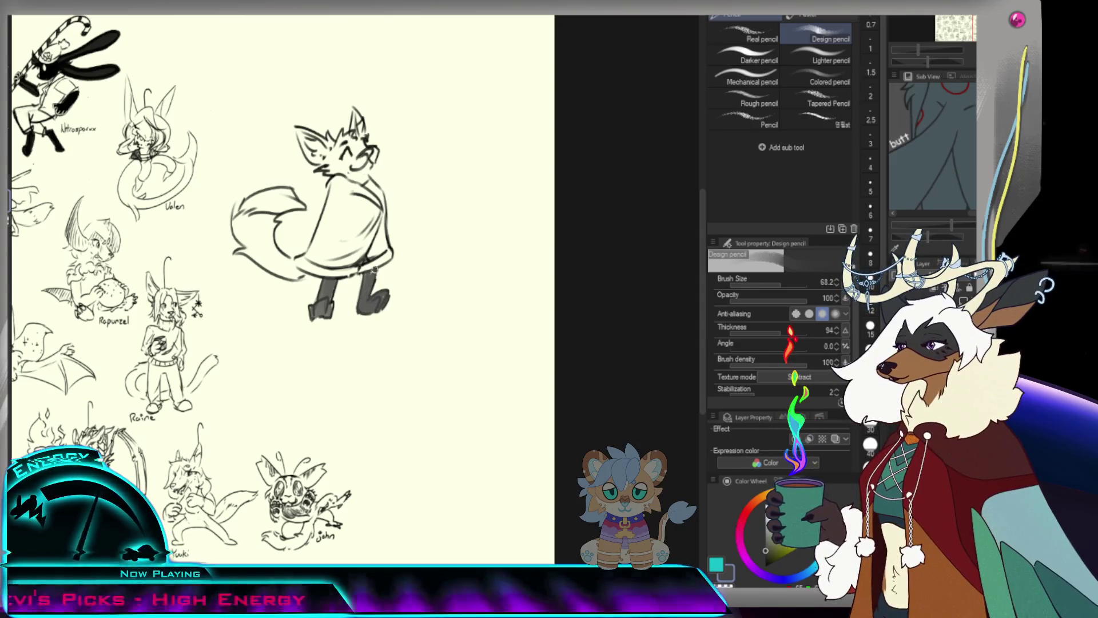
key(ctrl+space)
drag(368, 274, 401, 237)
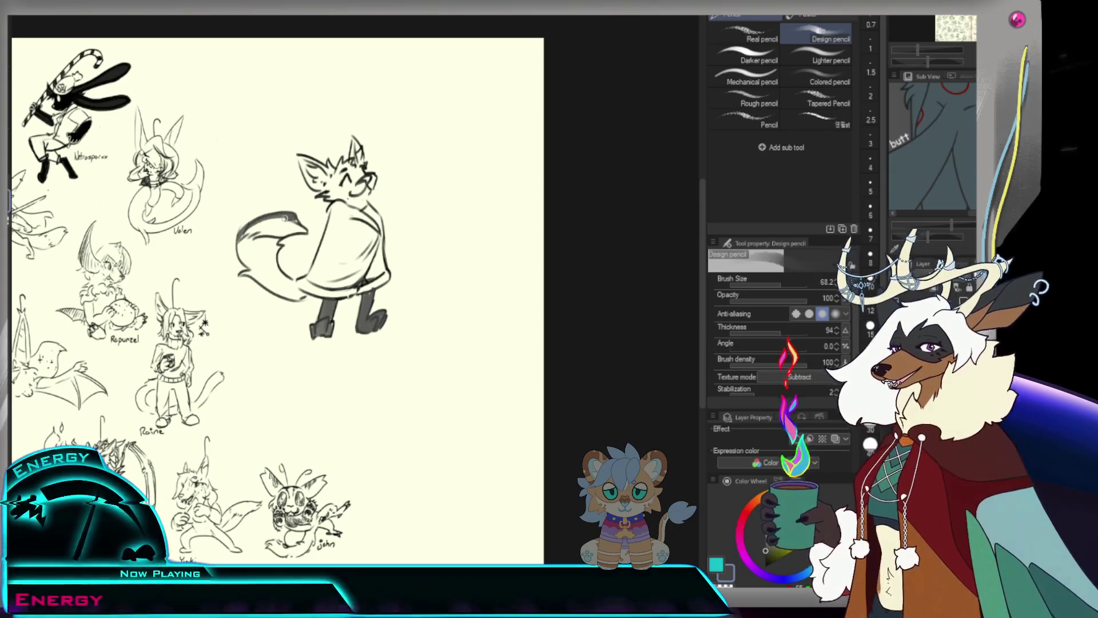
drag(275, 225, 274, 224)
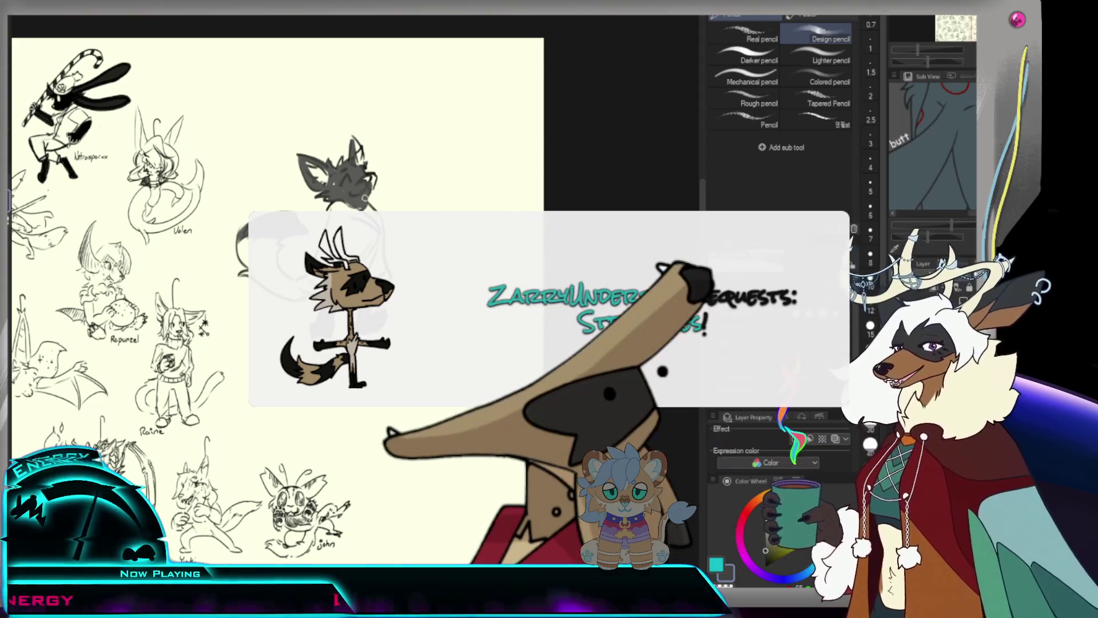
scroll(352, 283, down, 2)
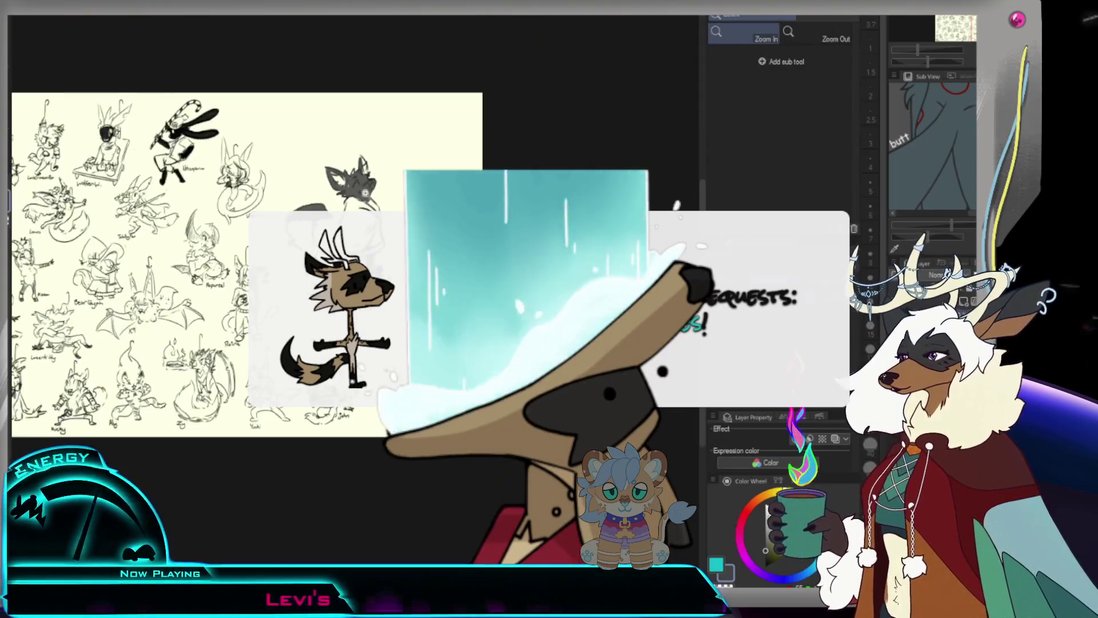
scroll(352, 283, up, 5)
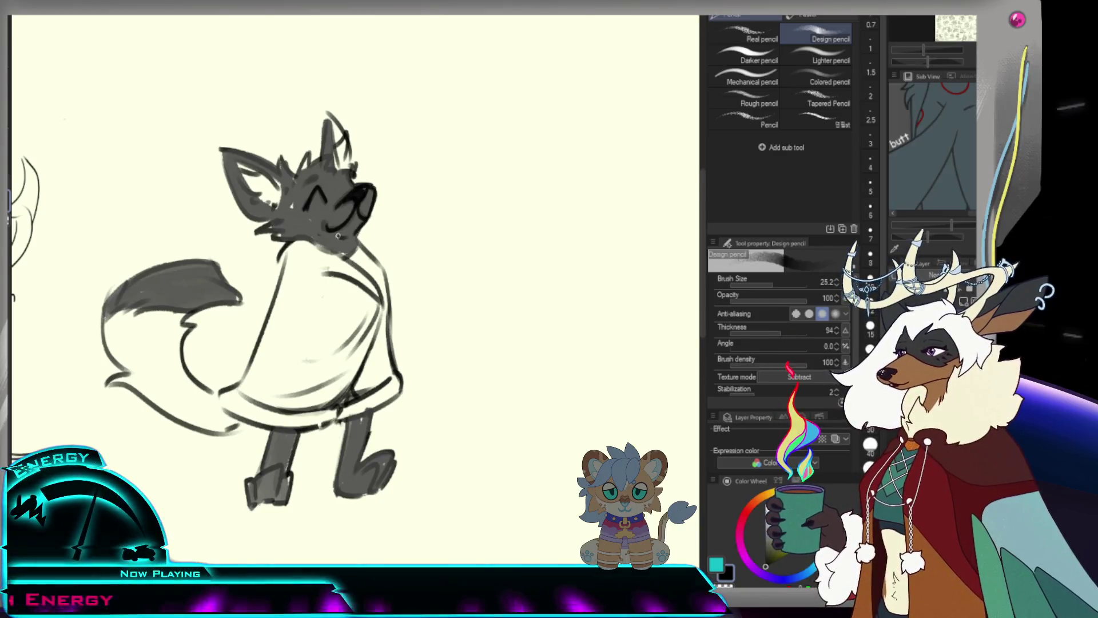
scroll(356, 229, down, 3)
scroll(336, 229, up, 3)
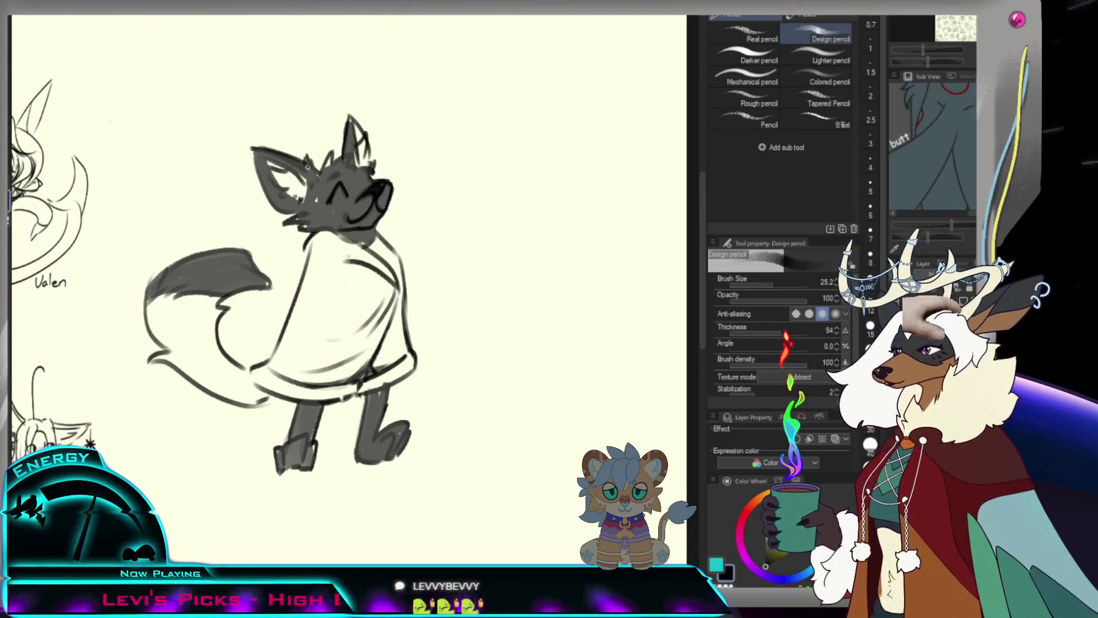
scroll(343, 291, down, 3)
scroll(344, 292, up, 2)
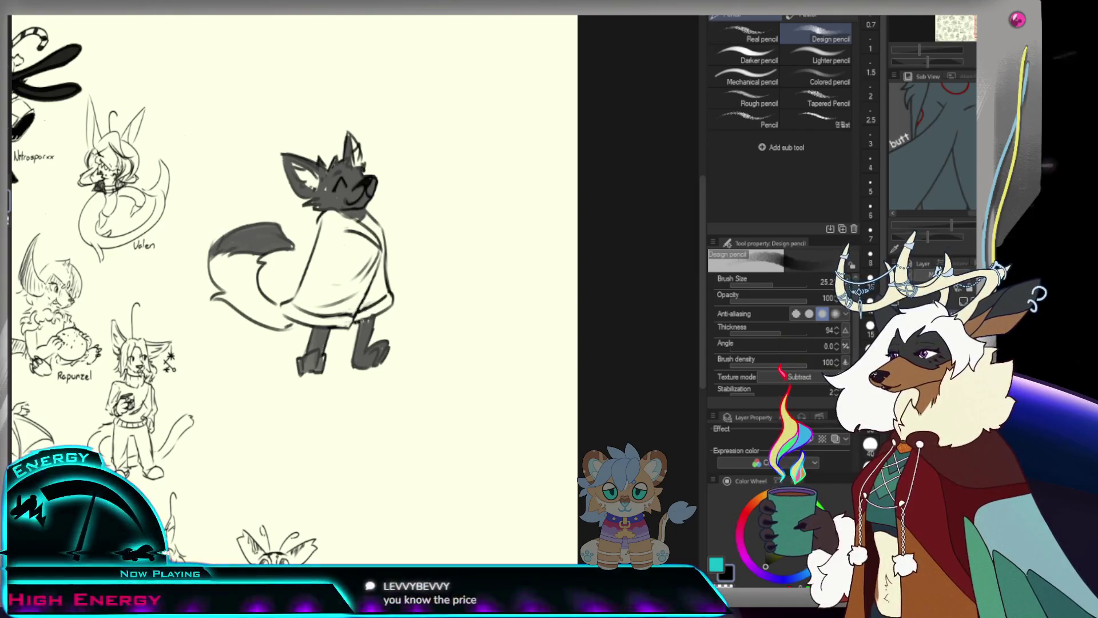
Handwrite the creature's name beneath it with the pencil.
key(ctrl+minus)
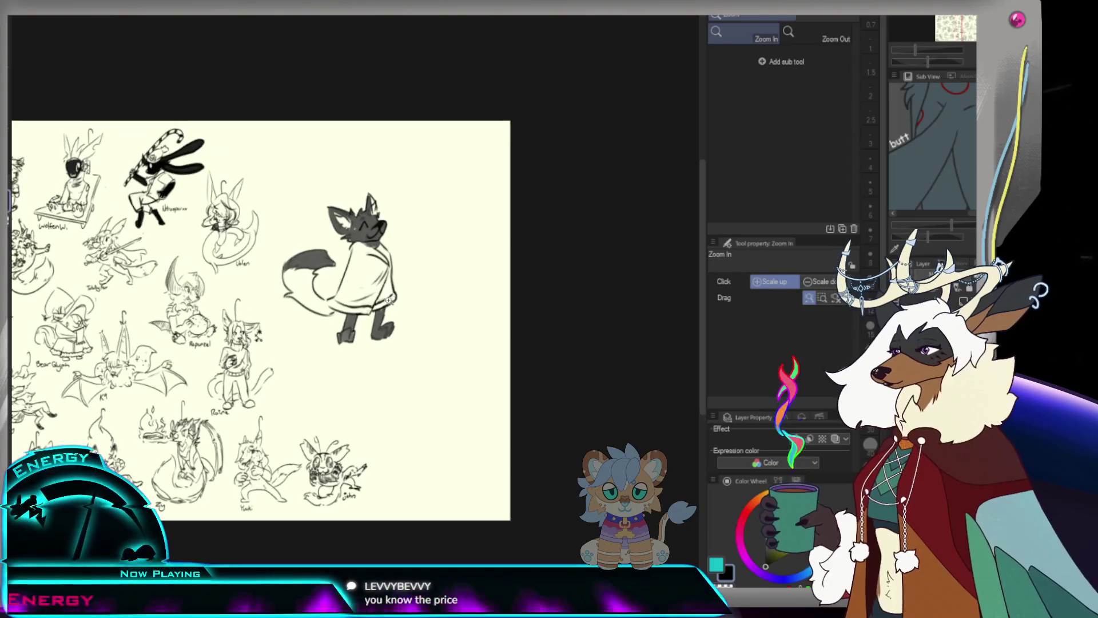
key(ctrl+plus)
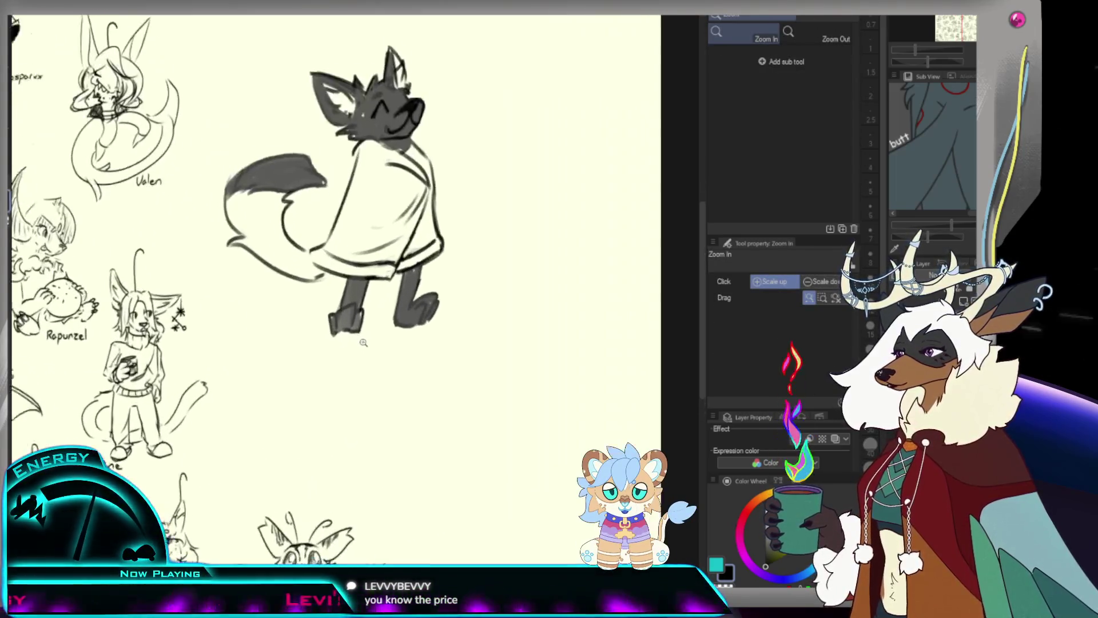
mouse_move(241, 291)
mouse_down()
mouse_move(255, 289)
mouse_move(240, 301)
mouse_move(267, 301)
mouse_move(279, 291)
mouse_move(297, 306)
mouse_up()
scroll(312, 347, down, 3)
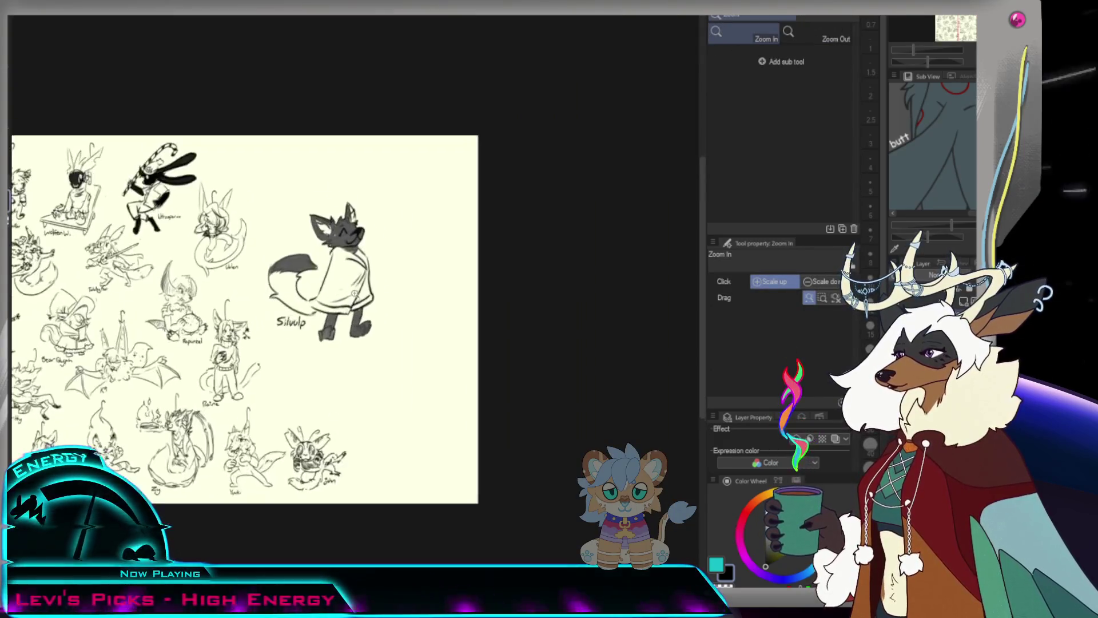
Lasso the creature with its name, scale it to about 53% and place it beside Valen.
key(m)
drag(331, 183, 369, 184)
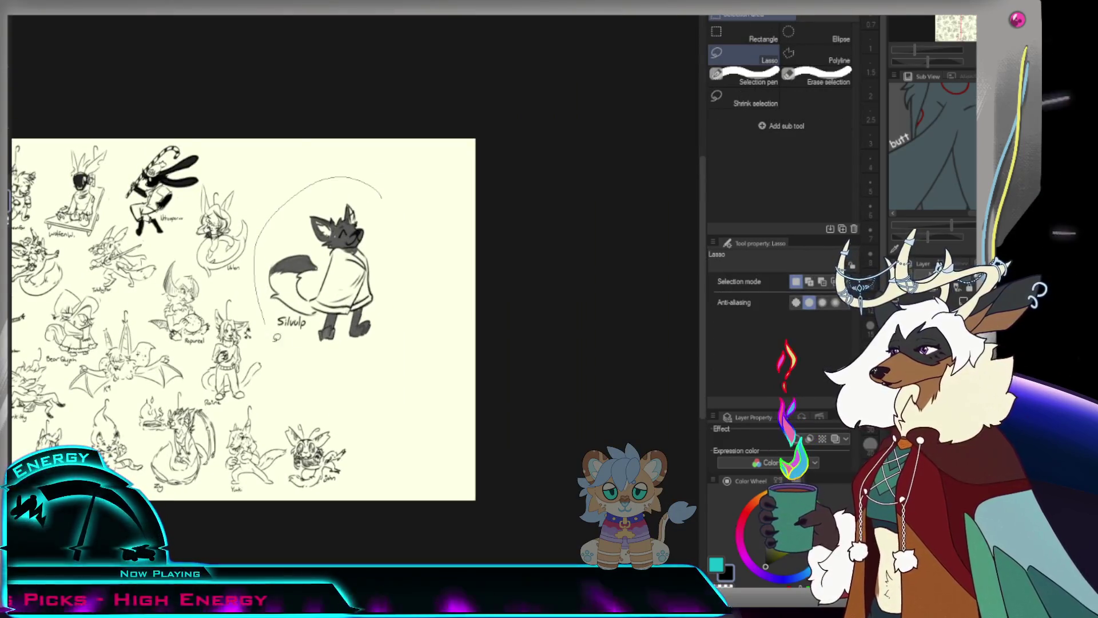
key(ctrl+t)
mouse_move(420, 367)
mouse_down()
mouse_move(368, 294)
mouse_move(306, 326)
mouse_up()
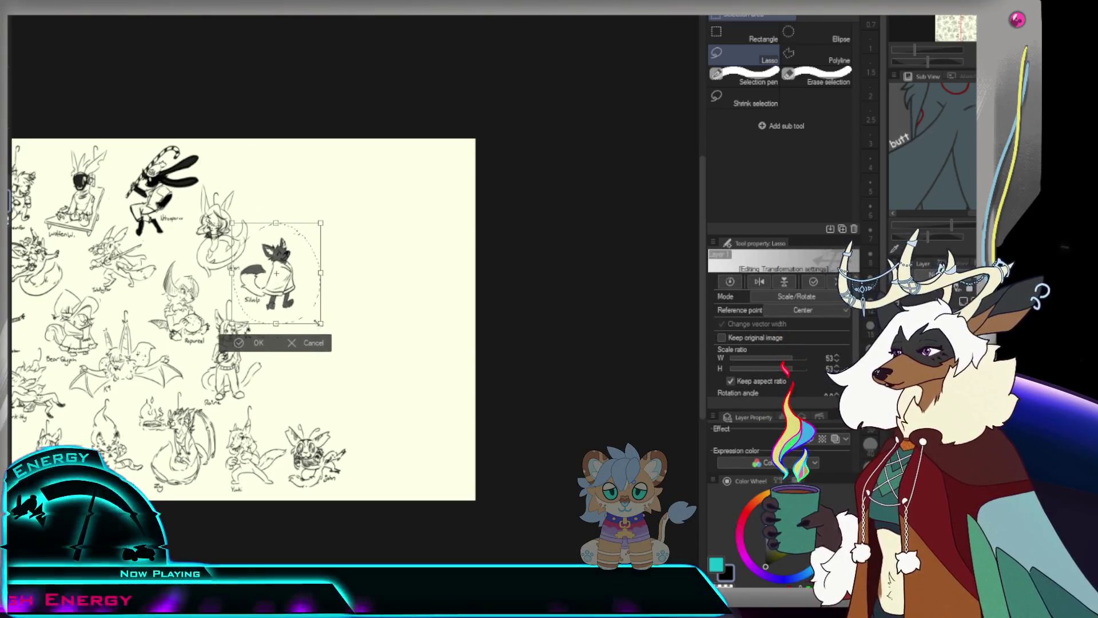
click(255, 351)
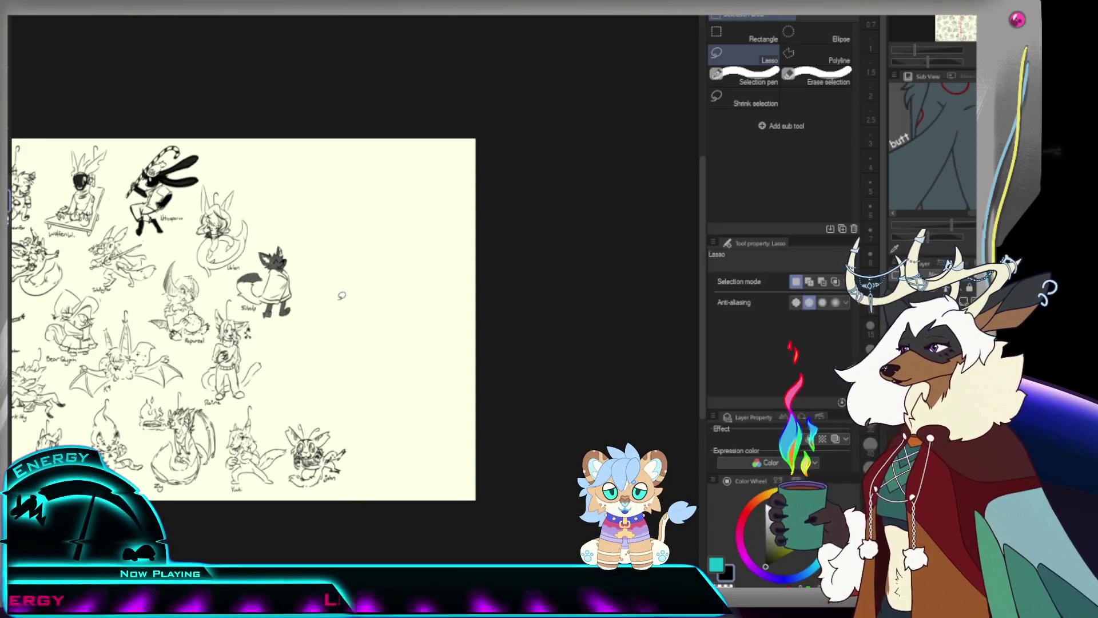
scroll(240, 309, down, 1)
scroll(241, 309, up, 5)
key(p)
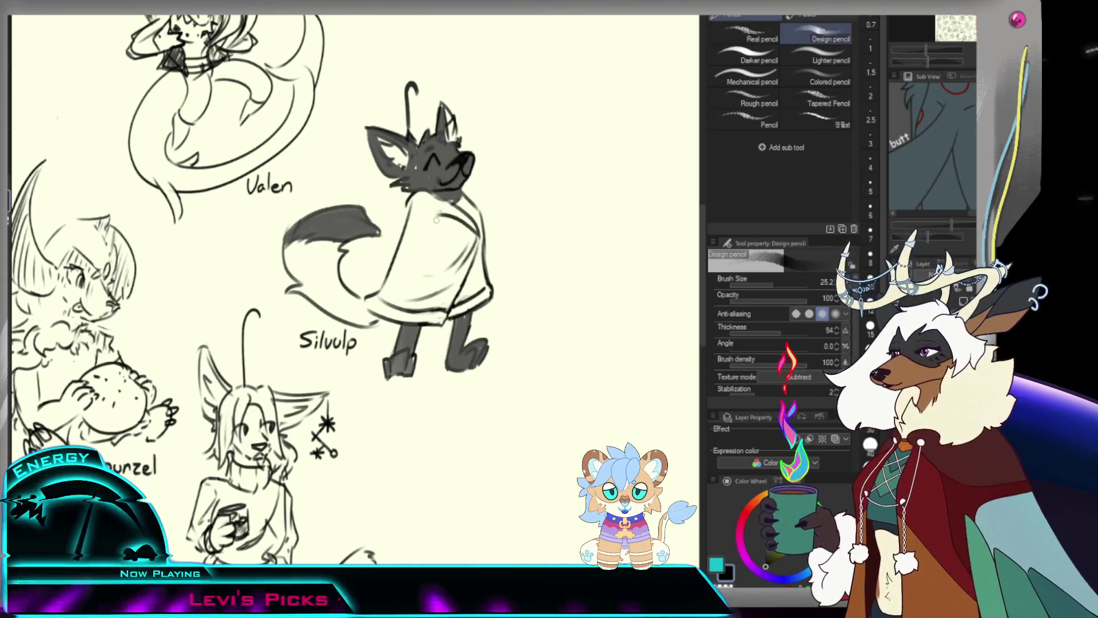
Reduce the Oil Brush size and return to the Design pencil for the snowflake emblem.
key(b)
scroll(438, 208, down, 1)
scroll(437, 208, up, 2)
scroll(437, 208, up, 2)
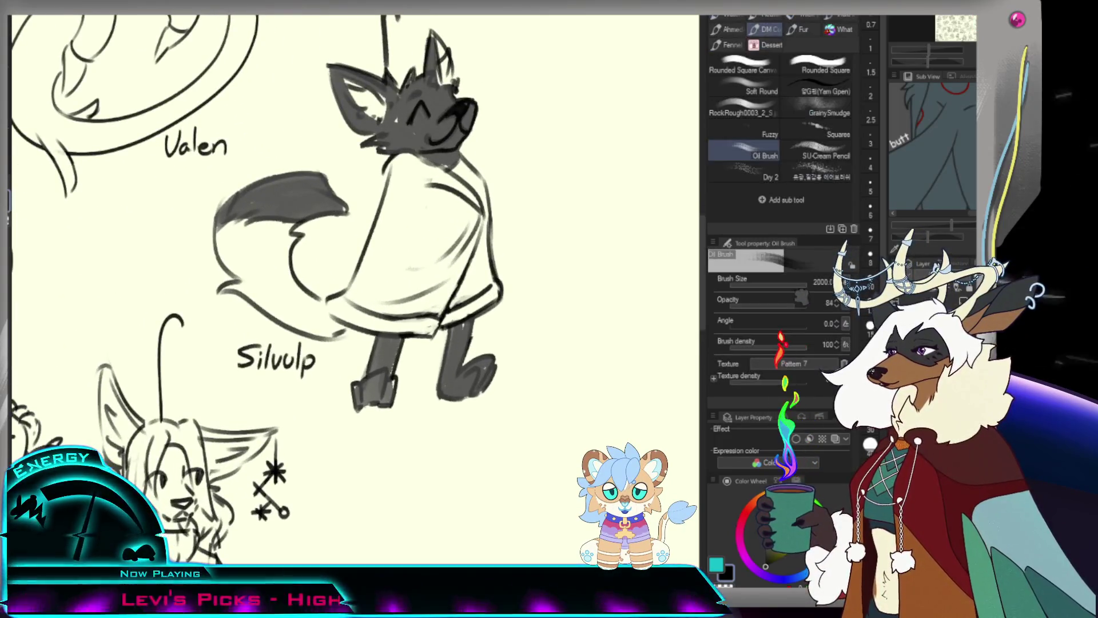
drag(429, 295, 356, 296)
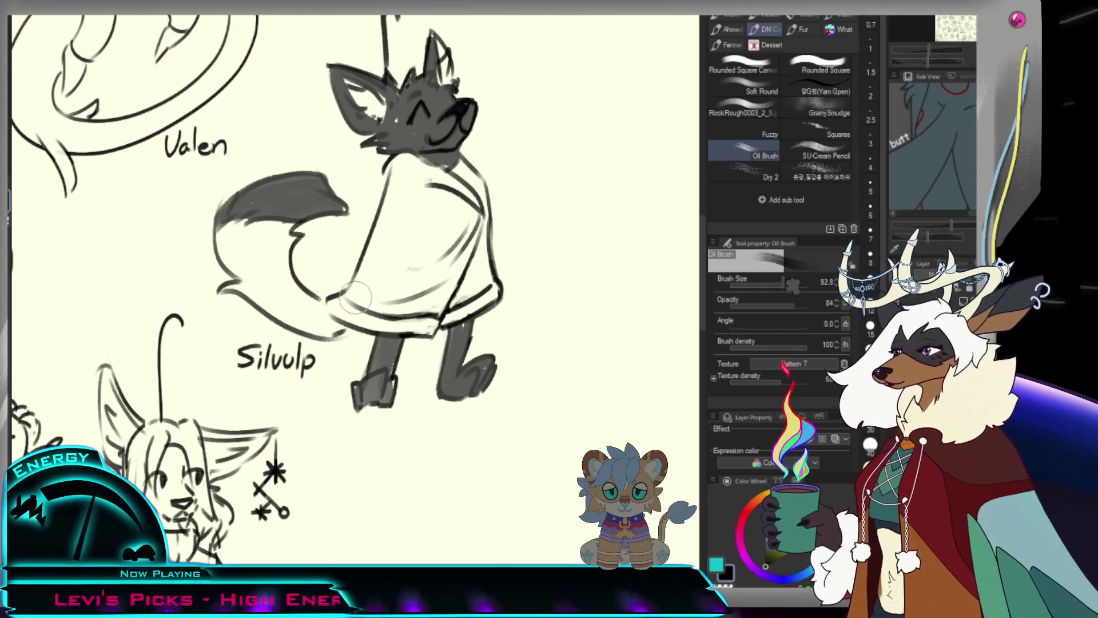
key(p)
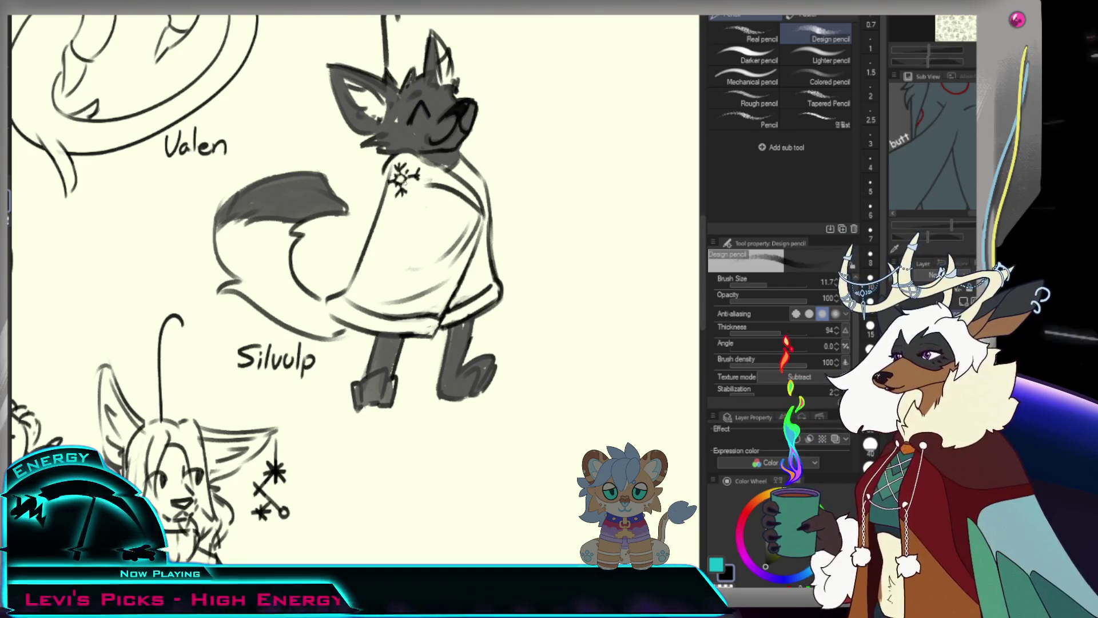
scroll(411, 267, down, 3)
scroll(411, 219, up, 3)
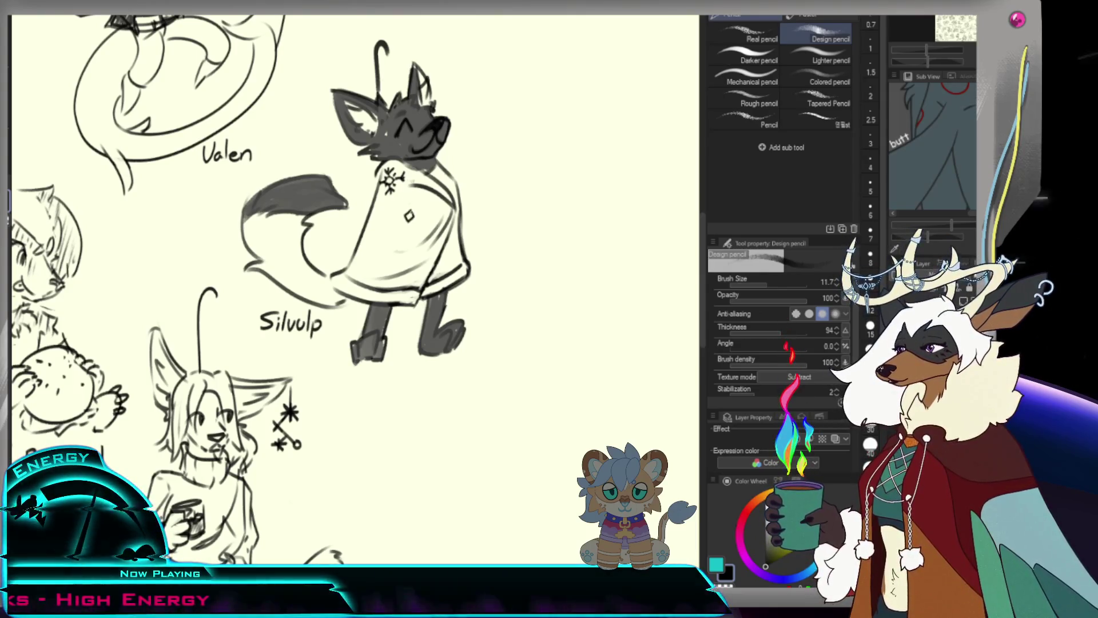
Add short strokes by the cloak's diamond and turn a small diamond into a snowflake.
mouse_move(396, 216)
mouse_down()
mouse_move(423, 217)
mouse_move(410, 225)
mouse_up()
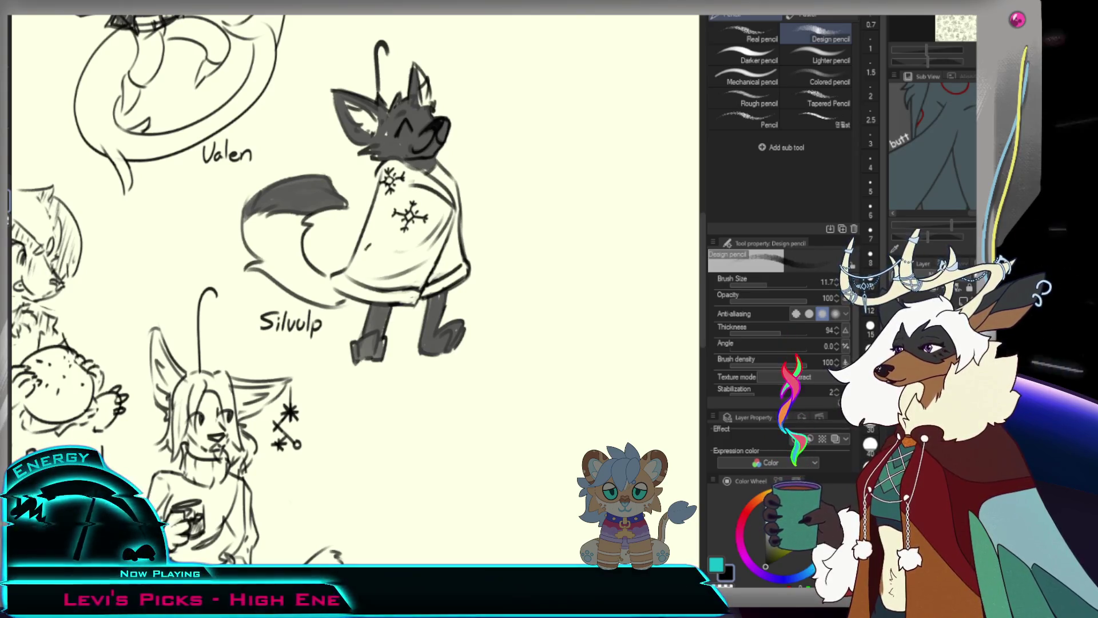
drag(369, 243, 368, 249)
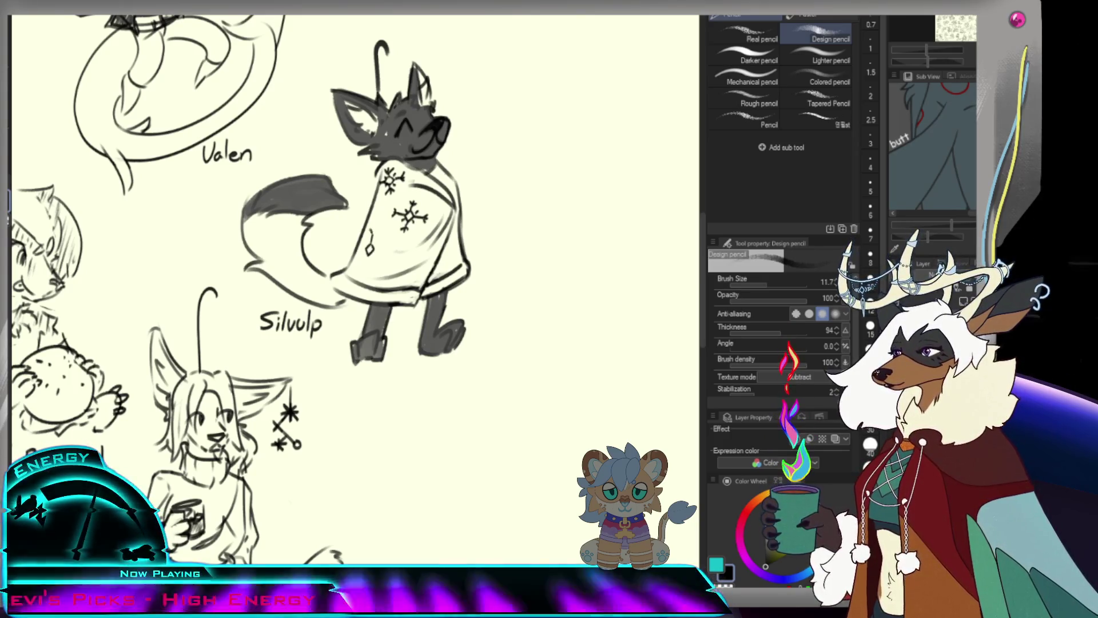
drag(365, 241, 376, 253)
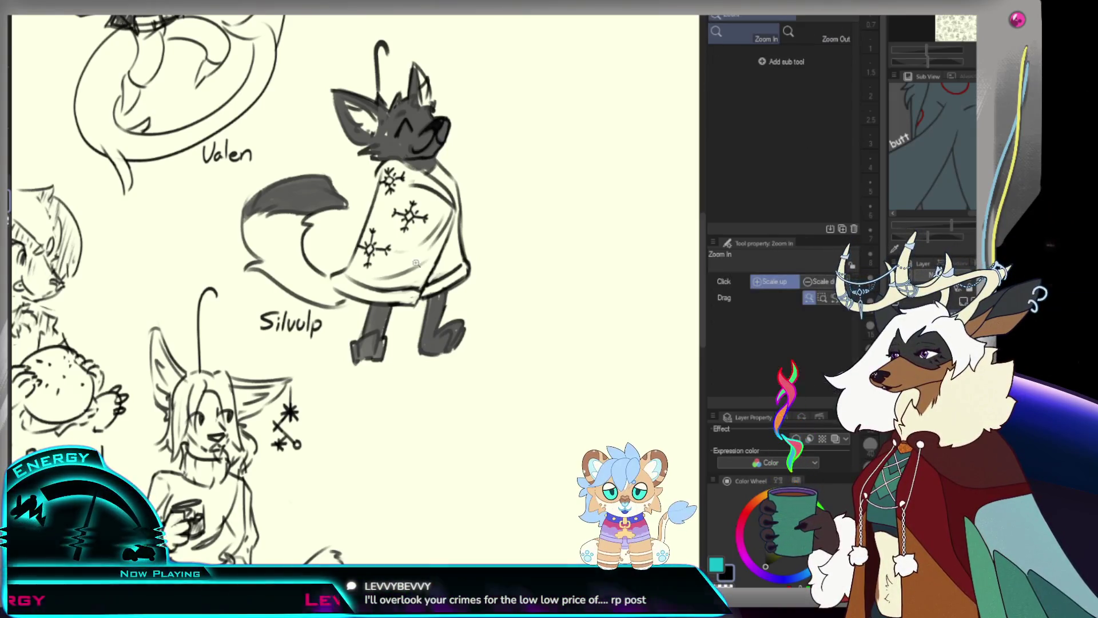
scroll(353, 283, down, 5)
scroll(352, 283, up, 4)
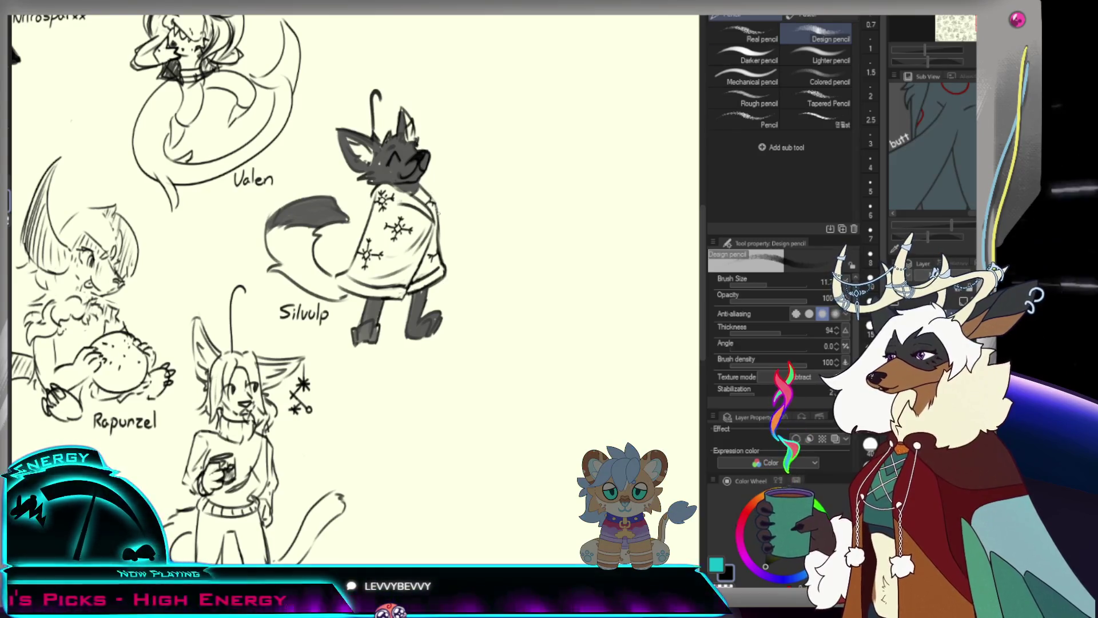
scroll(479, 182, down, 3)
scroll(479, 181, up, 2)
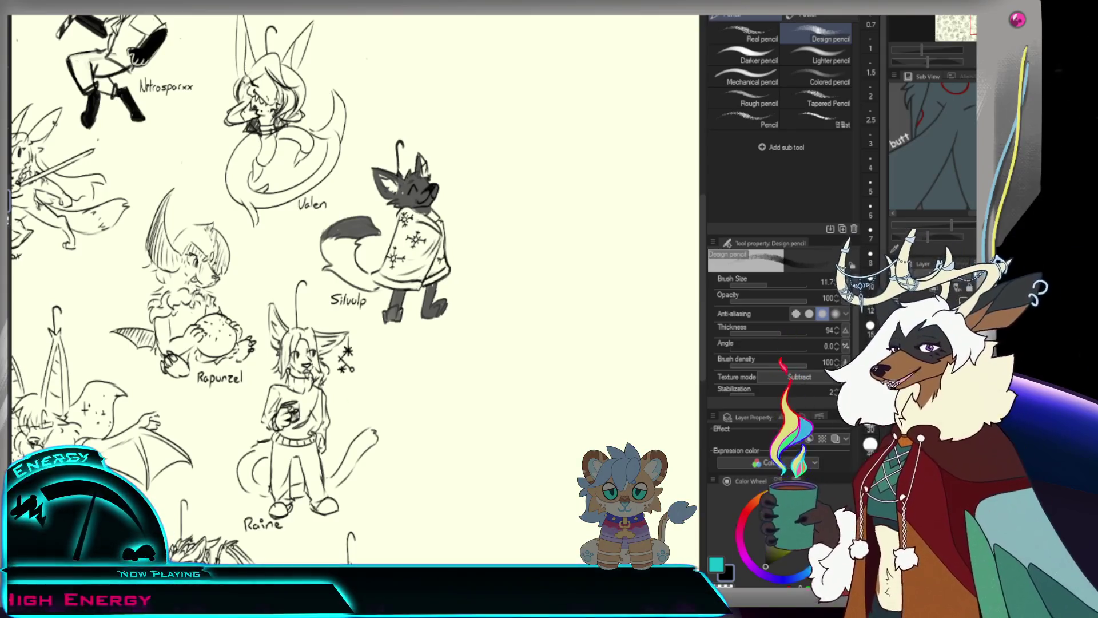
scroll(504, 326, down, 4)
scroll(601, 236, up, 2)
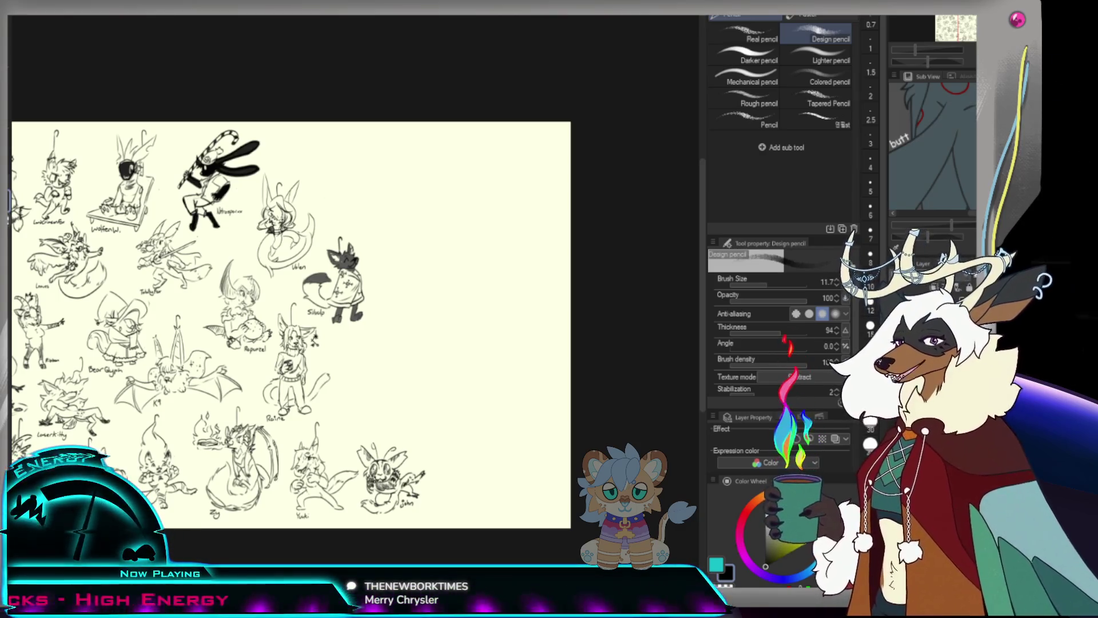
With a thicker pencil in the empty space, draw a long curved brim line, undoing trial strokes.
drag(491, 209, 550, 225)
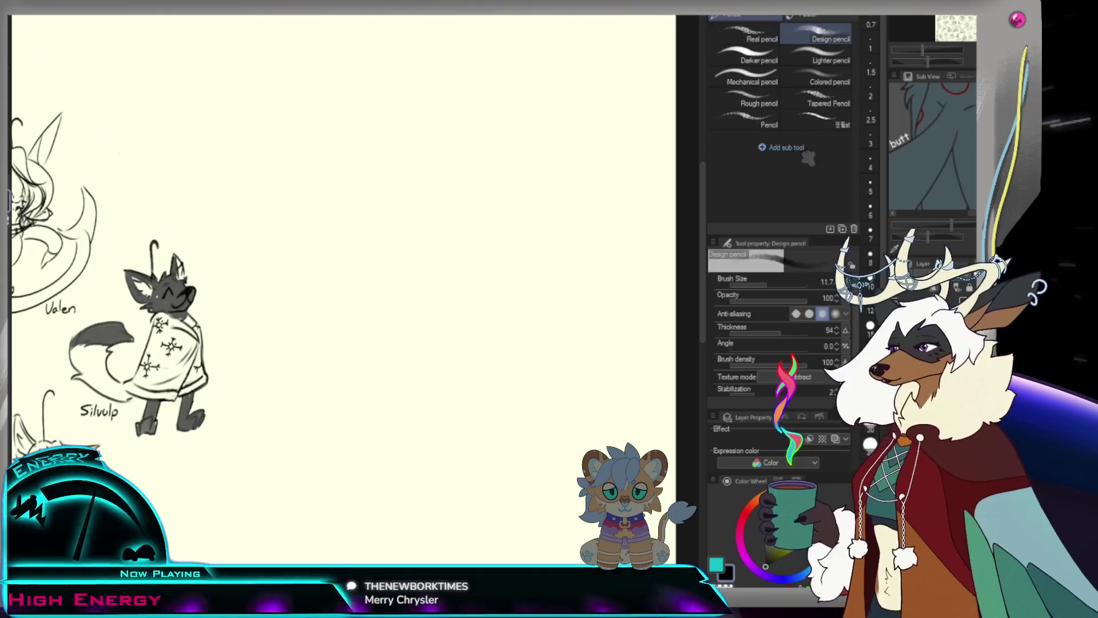
key(bracketright)
drag(441, 178, 499, 227)
key(ctrl+z)
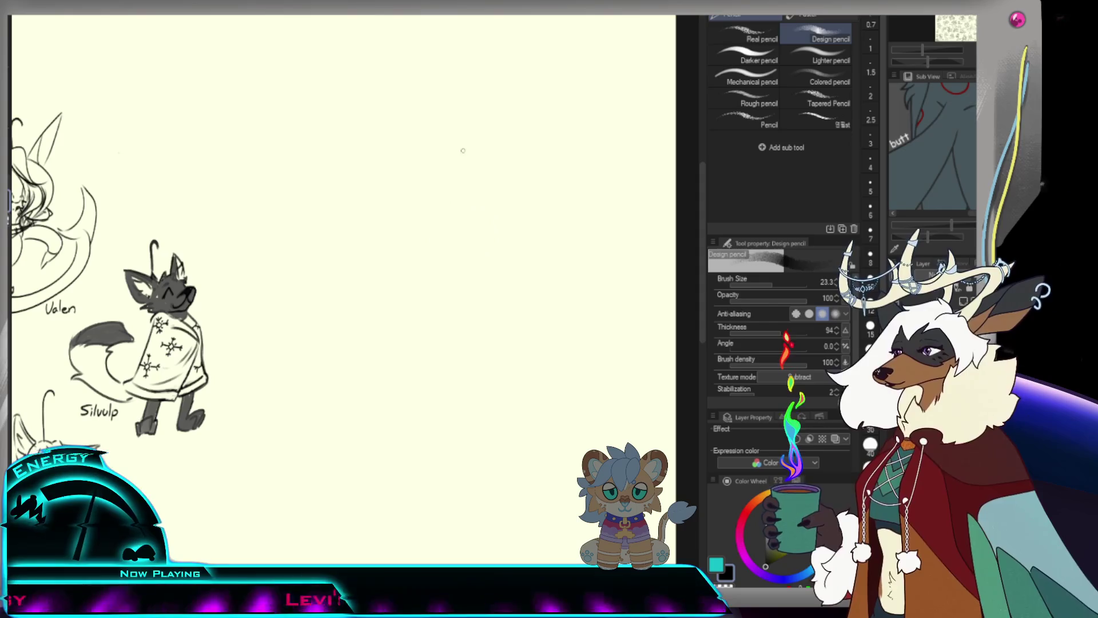
mouse_move(388, 245)
mouse_down()
mouse_move(428, 220)
mouse_move(490, 226)
mouse_move(508, 250)
mouse_up()
key(ctrl+z)
key(ctrl+z)
drag(382, 238, 524, 277)
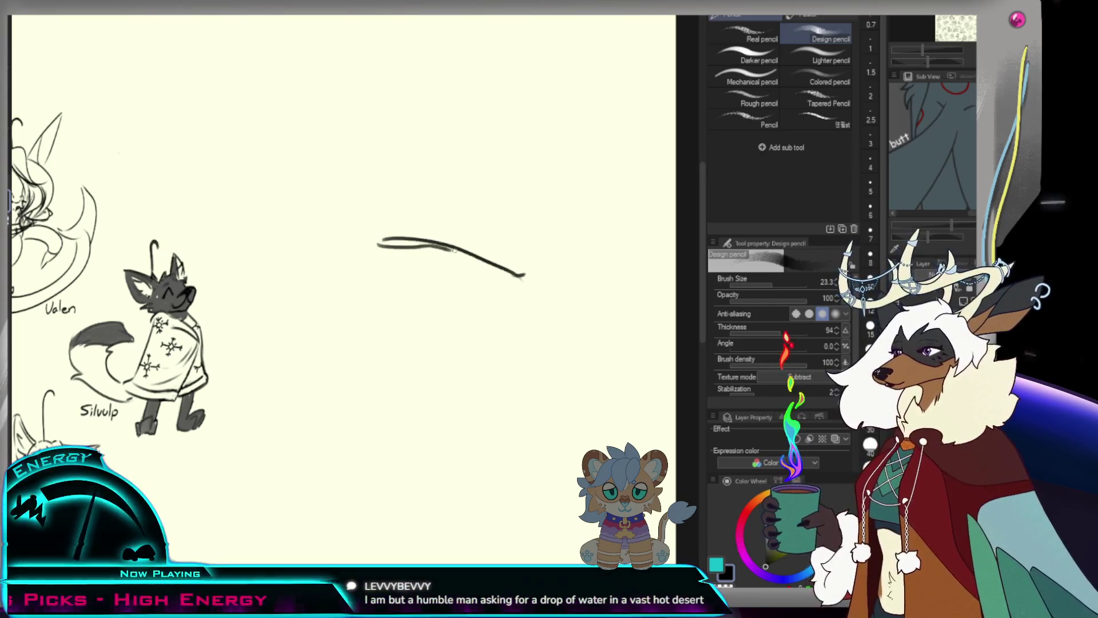
drag(418, 245, 489, 267)
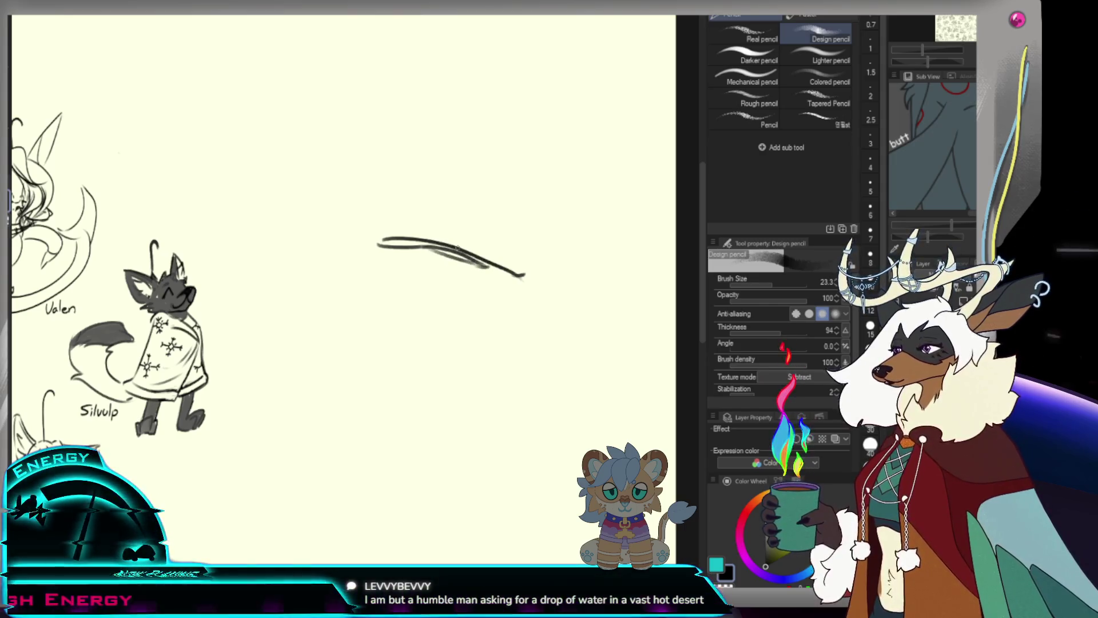
key(ctrl+z)
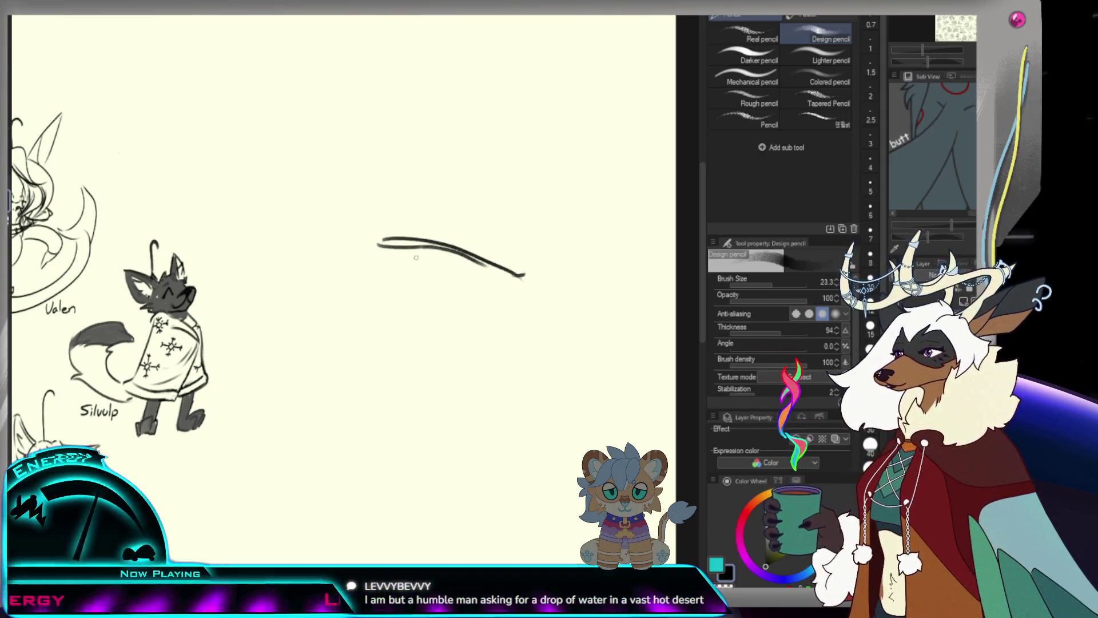
key(ctrl+z)
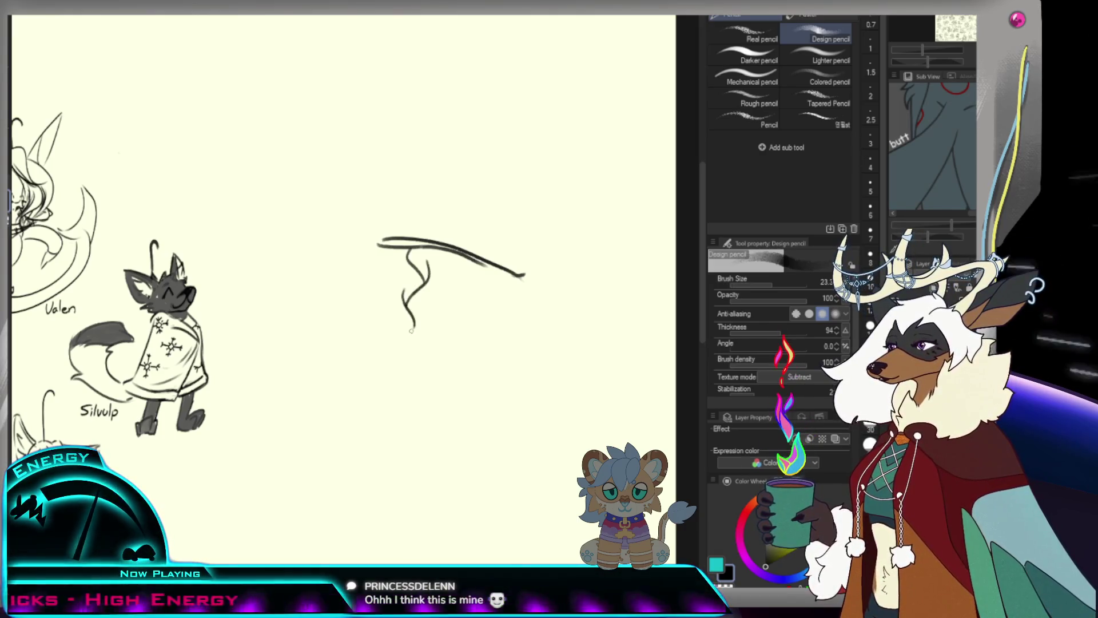
Extend wavy braid-like strands downward from the curved line.
drag(404, 301, 347, 399)
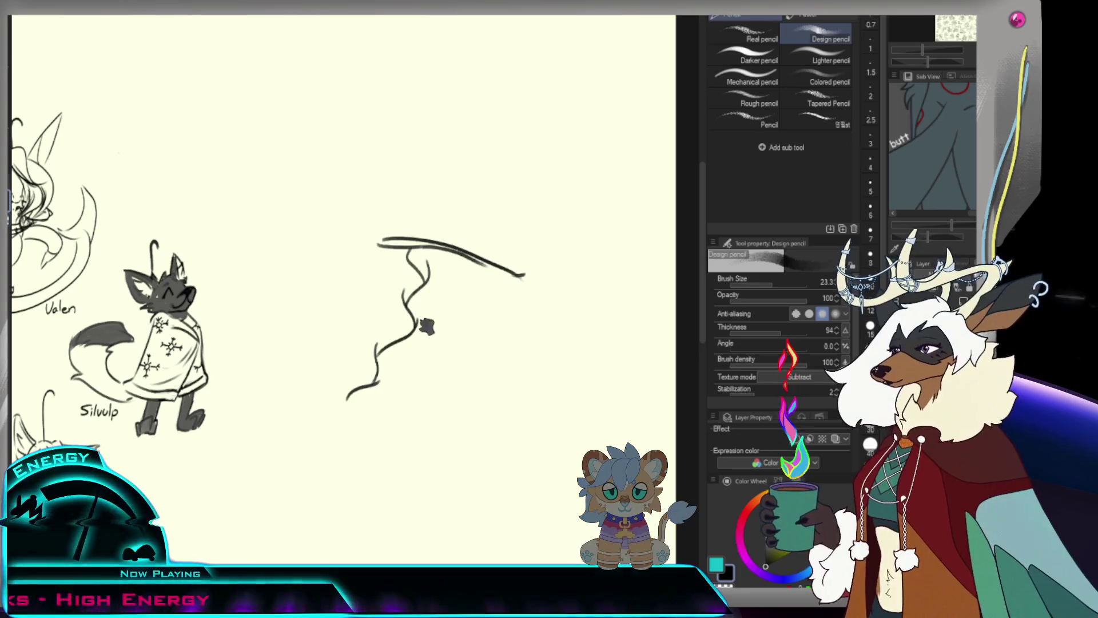
drag(421, 319, 430, 277)
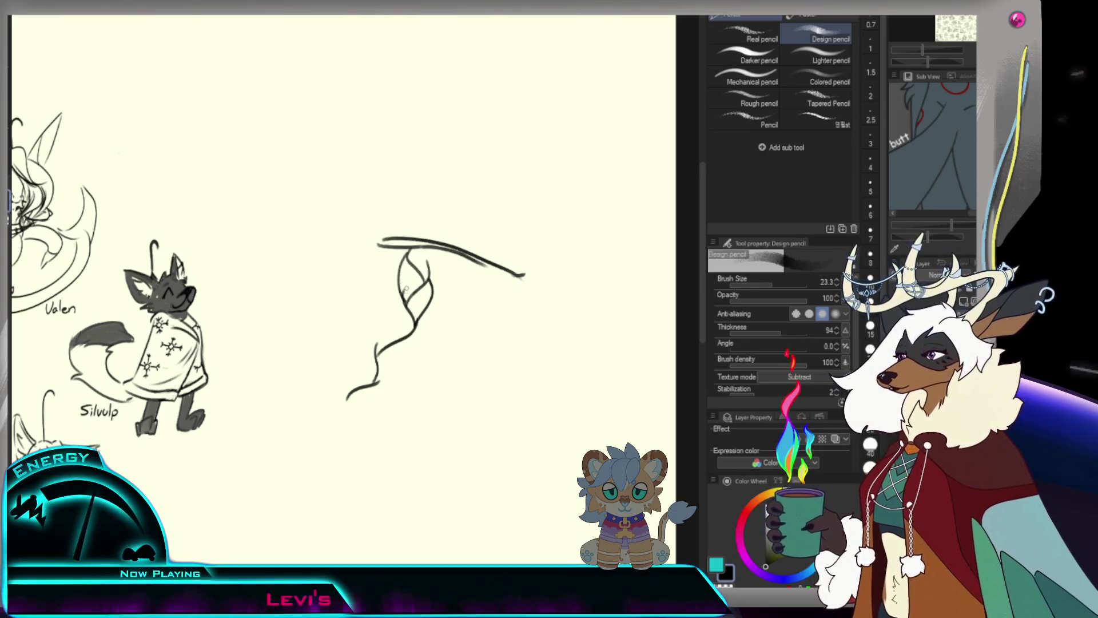
key(e)
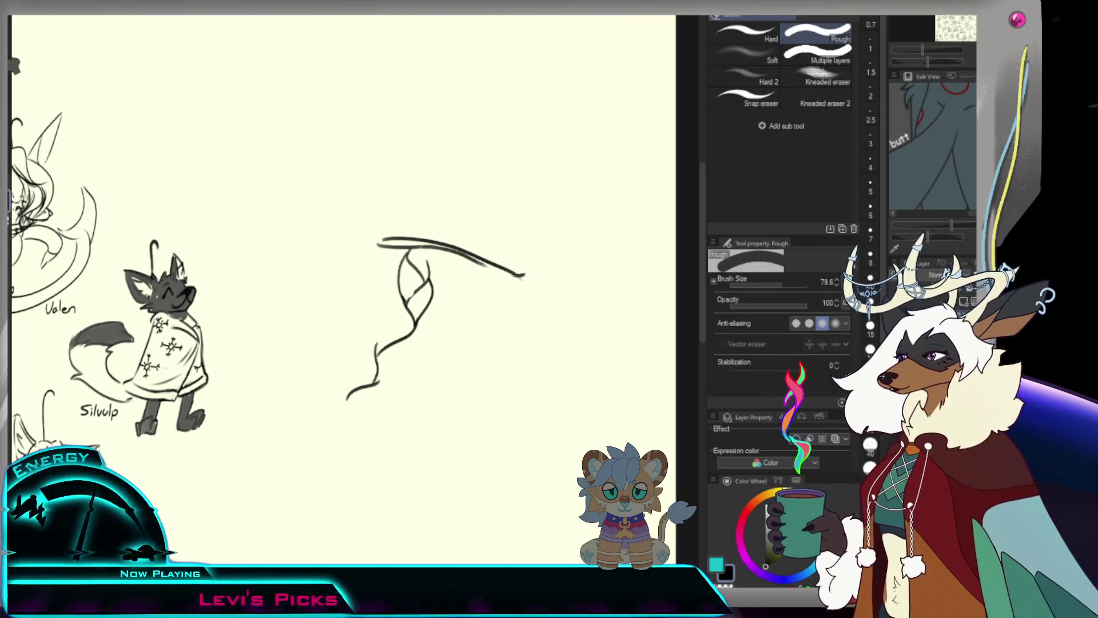
key(p)
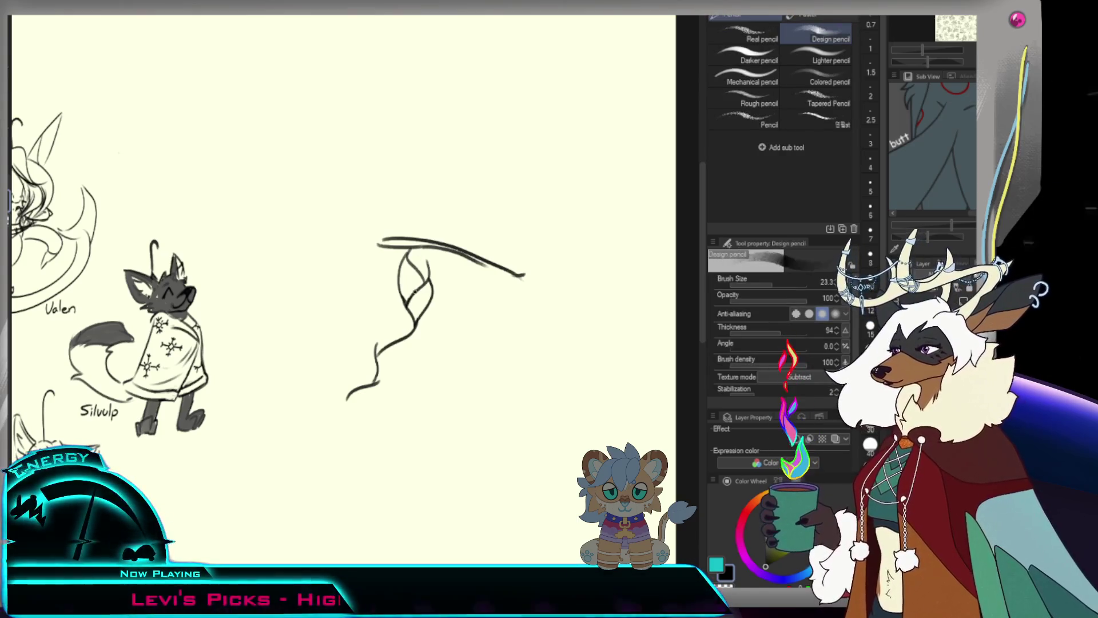
drag(402, 296, 376, 350)
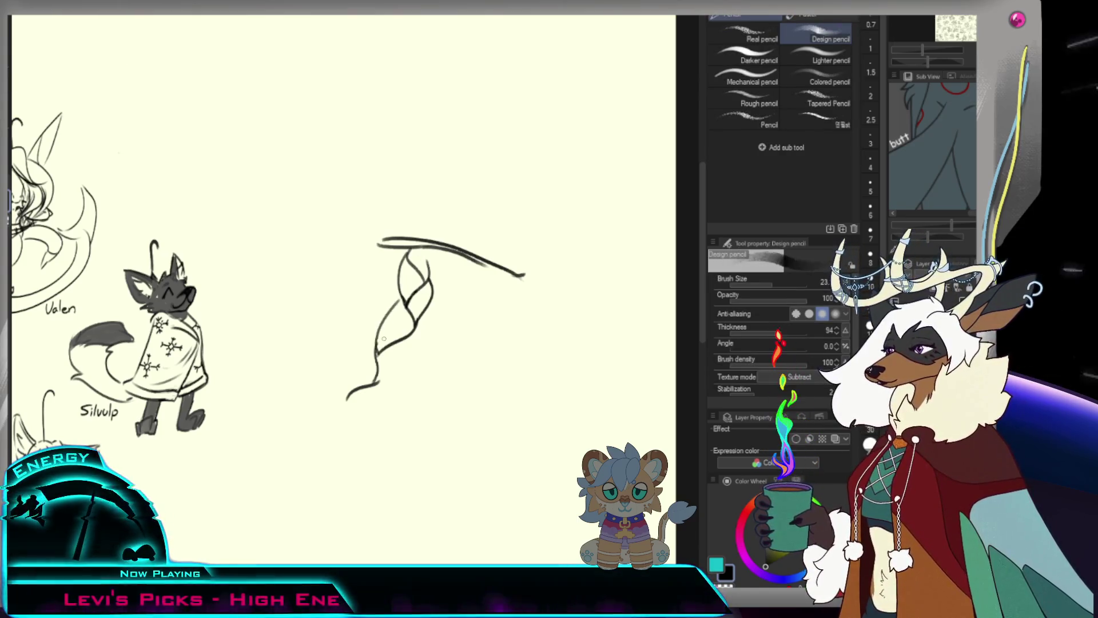
scroll(384, 374, down, 3)
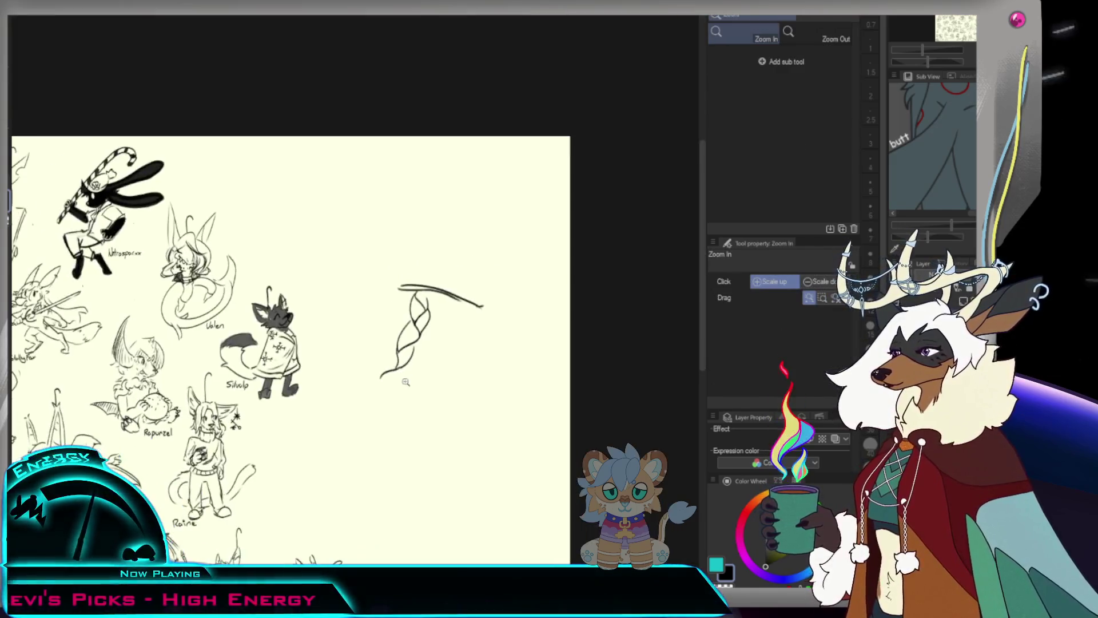
scroll(383, 373, up, 3)
Erase the lower braid strand and zoom out to the whole sheet.
key(e)
mouse_move(378, 369)
mouse_down()
mouse_move(412, 313)
mouse_move(376, 363)
mouse_move(397, 255)
mouse_move(453, 203)
mouse_move(440, 181)
mouse_move(476, 189)
mouse_move(527, 178)
mouse_up()
key(ctrl+space)
Draw the hat's pointed peak down to the brim, undoing two diagonal tries.
drag(433, 258, 480, 187)
key(ctrl+z)
drag(433, 259, 485, 187)
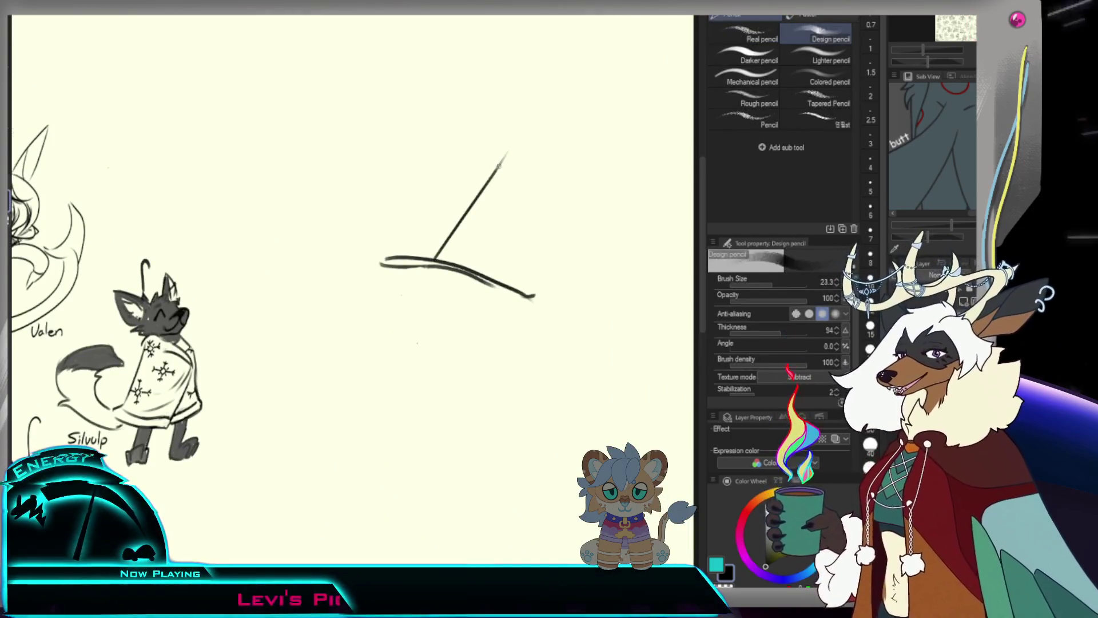
key(ctrl+z)
mouse_move(436, 257)
mouse_down()
mouse_move(512, 158)
mouse_move(506, 251)
mouse_up()
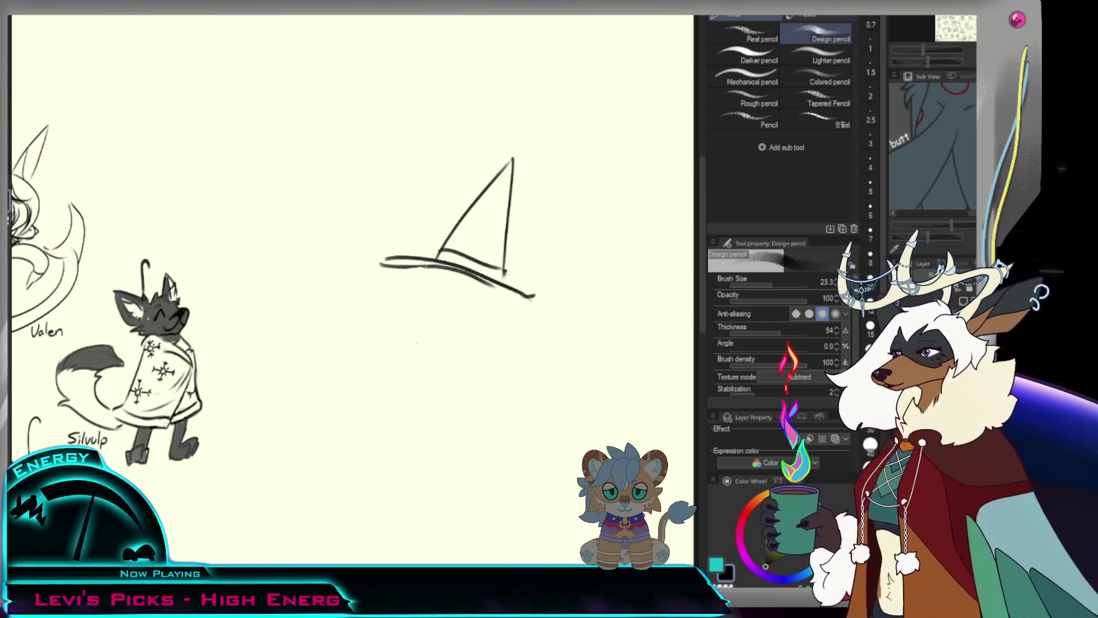
Add a curl at the brim's right end, then erase the hat sketch with a large eraser.
mouse_move(500, 275)
mouse_down()
mouse_move(550, 277)
mouse_move(545, 257)
mouse_move(536, 296)
mouse_move(568, 296)
mouse_up()
key(ctrl+z)
key(ctrl+z)
key(ctrl+z)
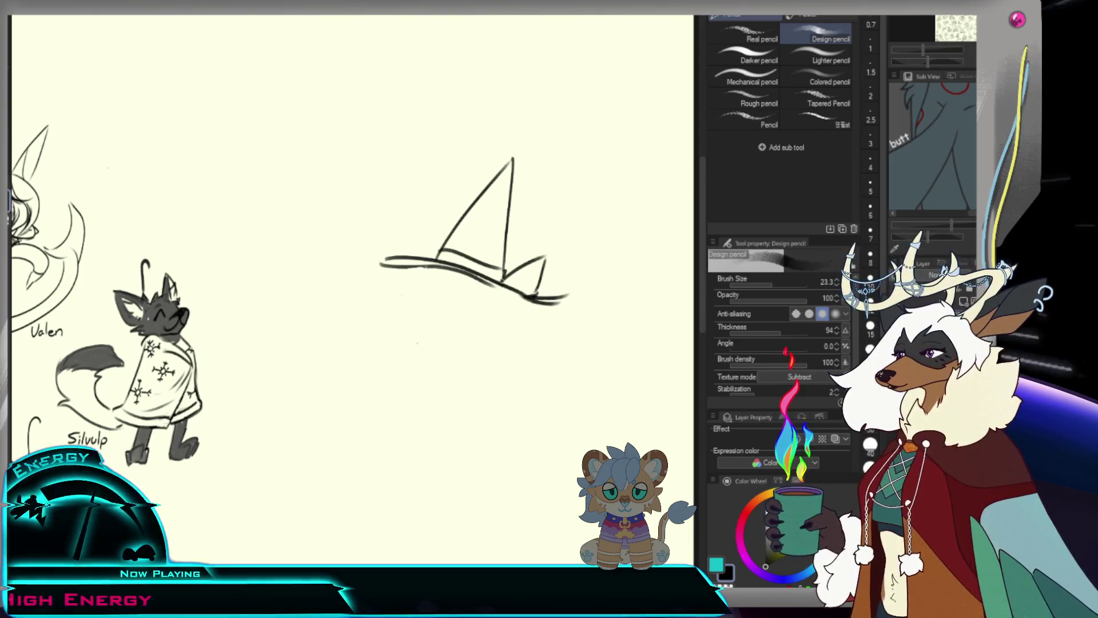
drag(498, 287, 564, 299)
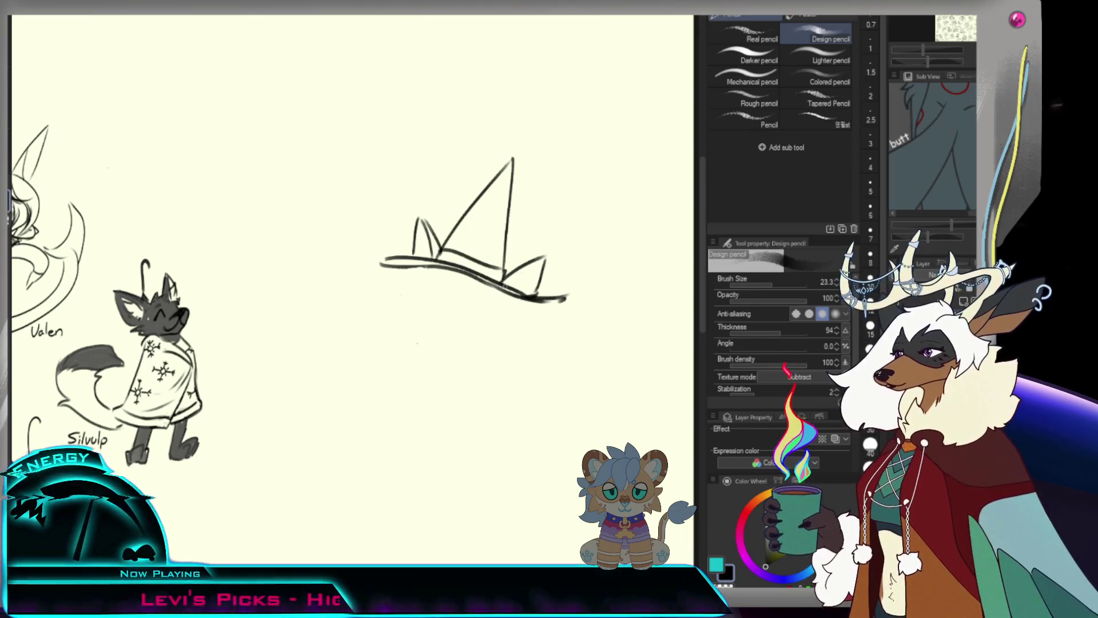
scroll(488, 287, down, 3)
scroll(559, 230, up, 3)
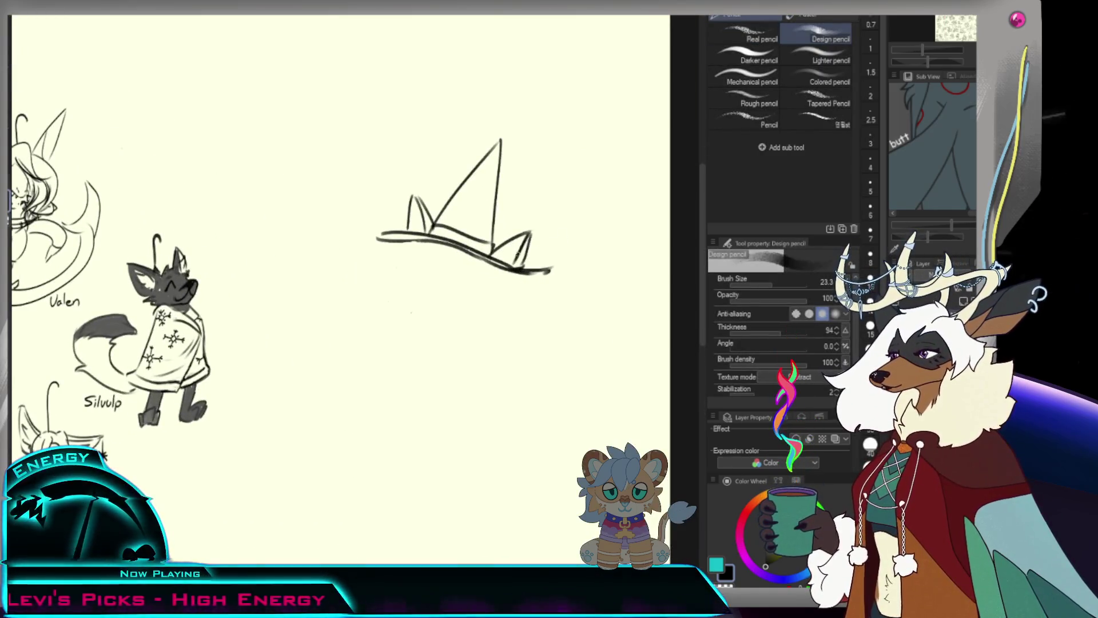
key(e)
mouse_move(355, 295)
mouse_down()
mouse_move(461, 213)
mouse_move(488, 292)
mouse_up()
Restart the sketch with an arc, a rising stroke and small marks, undoing trial curves.
key(p)
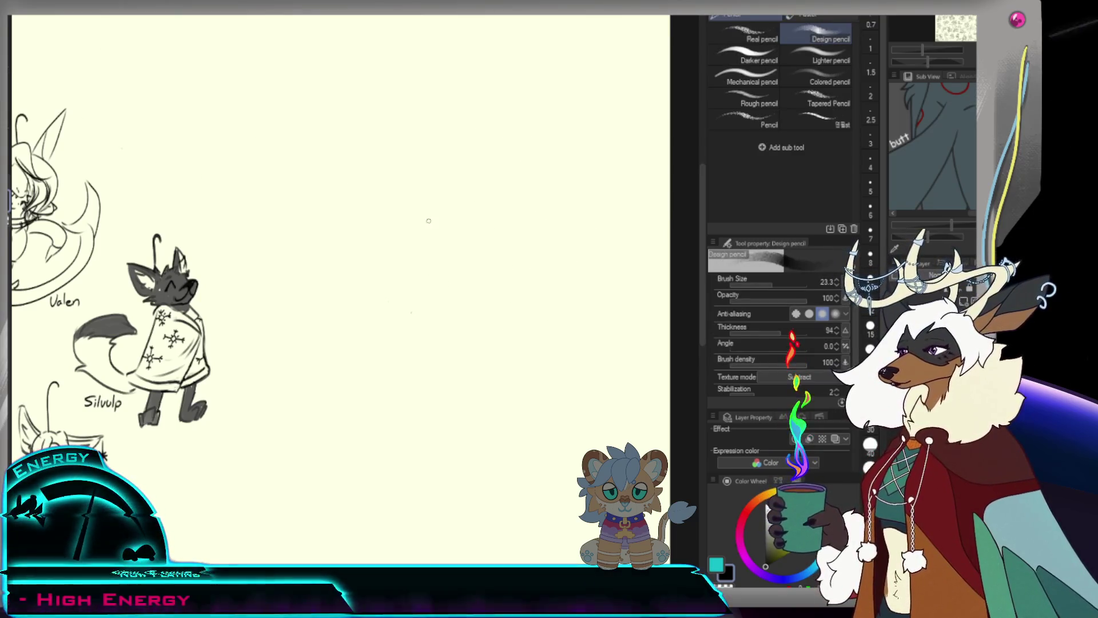
drag(327, 263, 433, 225)
key(ctrl+z)
drag(335, 267, 518, 155)
key(ctrl+z)
drag(341, 310, 428, 233)
scroll(405, 274, down, 1)
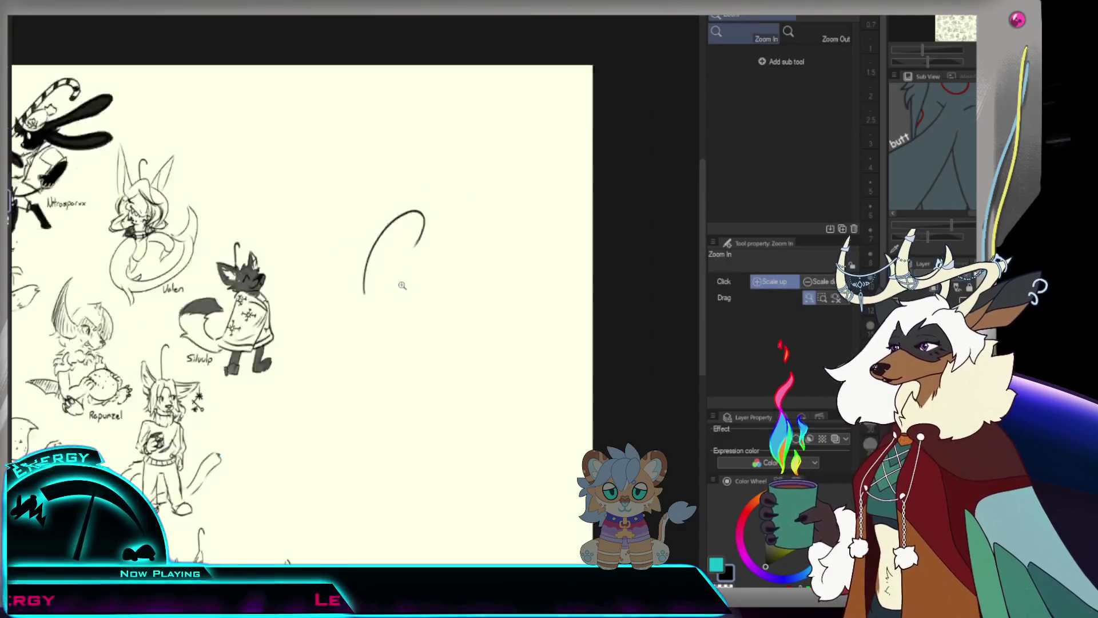
drag(328, 276, 393, 219)
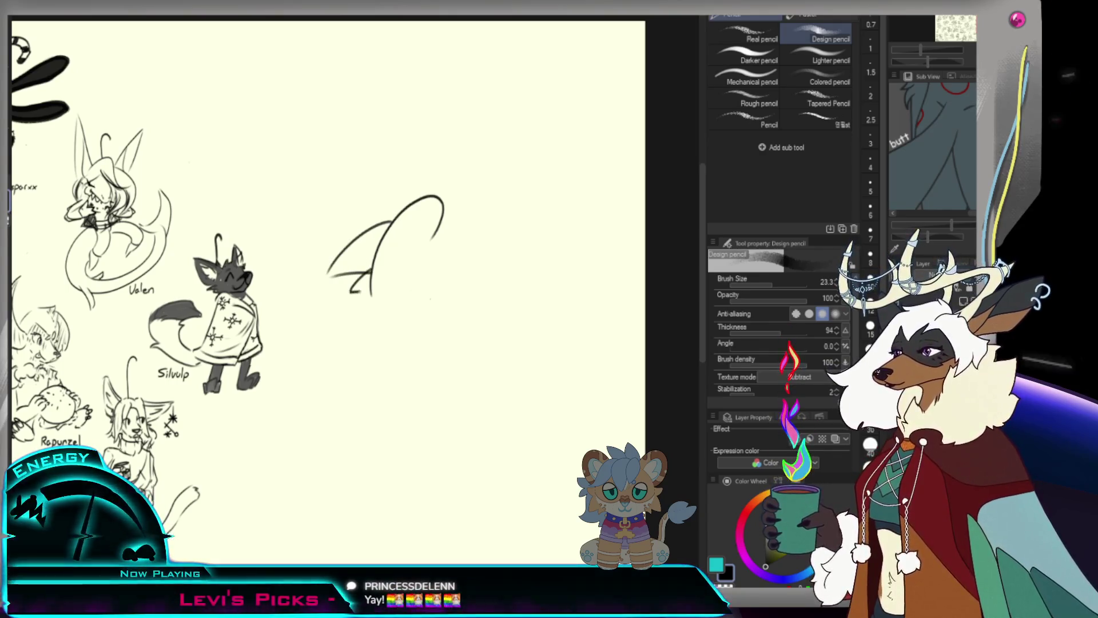
drag(360, 274, 371, 291)
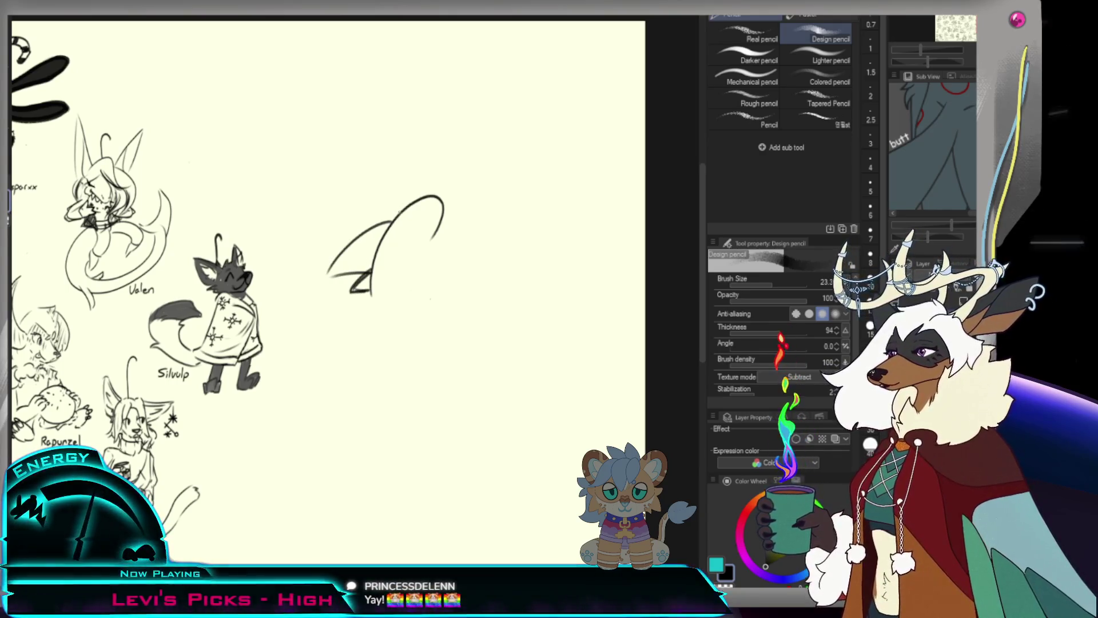
drag(376, 224, 396, 217)
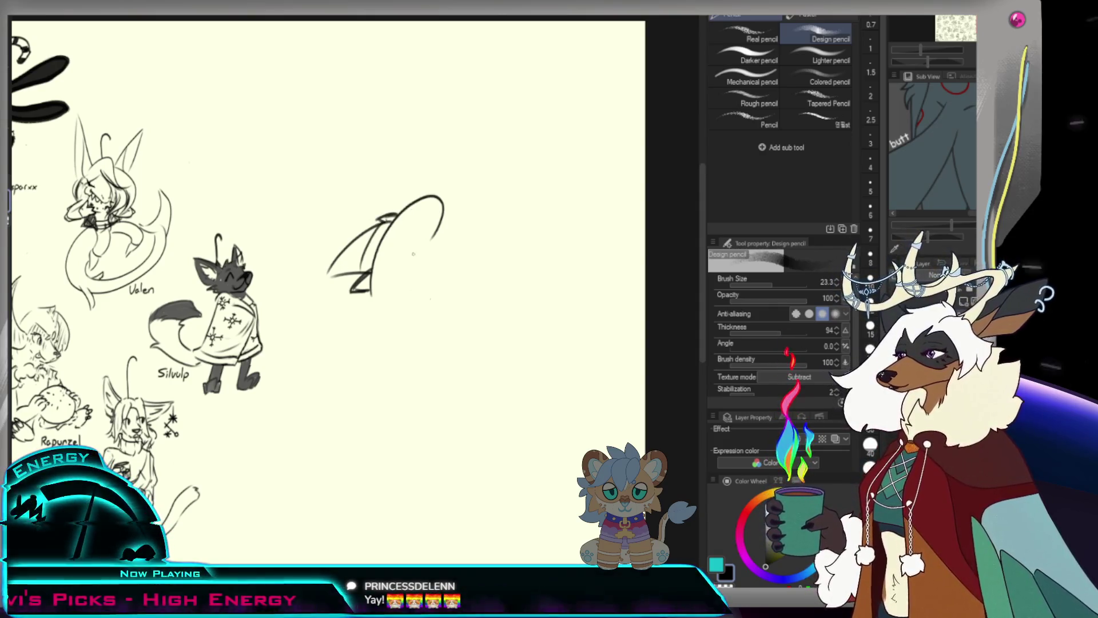
Draw a curve inside the hat brim and close off a rising snout shape.
mouse_move(388, 282)
mouse_down()
mouse_move(434, 245)
mouse_move(396, 306)
mouse_move(408, 316)
mouse_up()
key(ctrl+z)
key(ctrl+z)
key(ctrl+z)
key(ctrl+z)
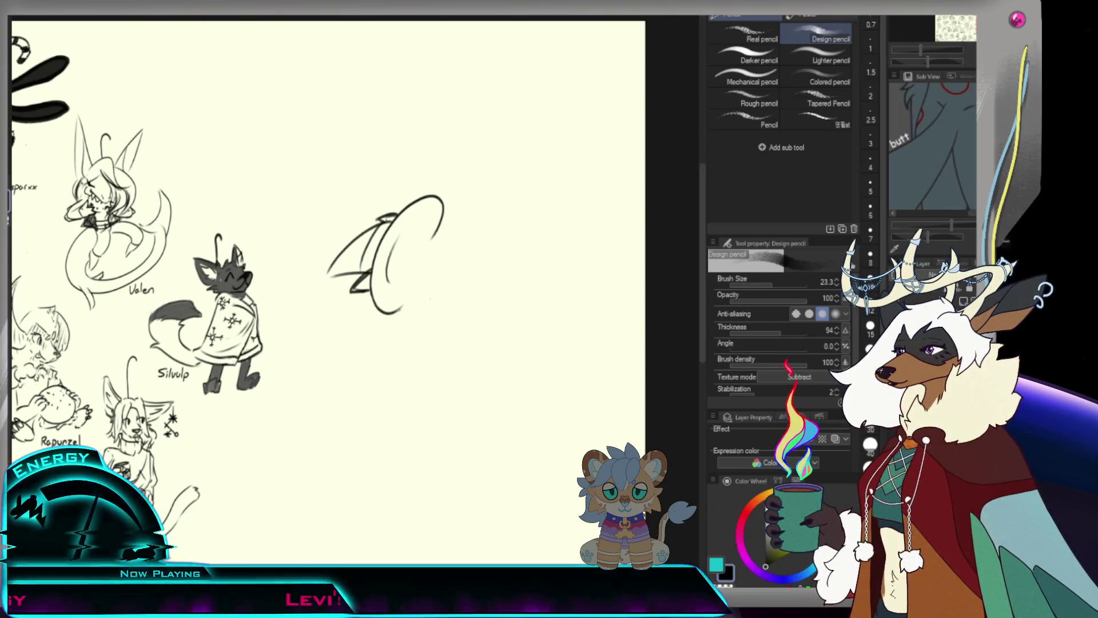
drag(386, 258, 402, 312)
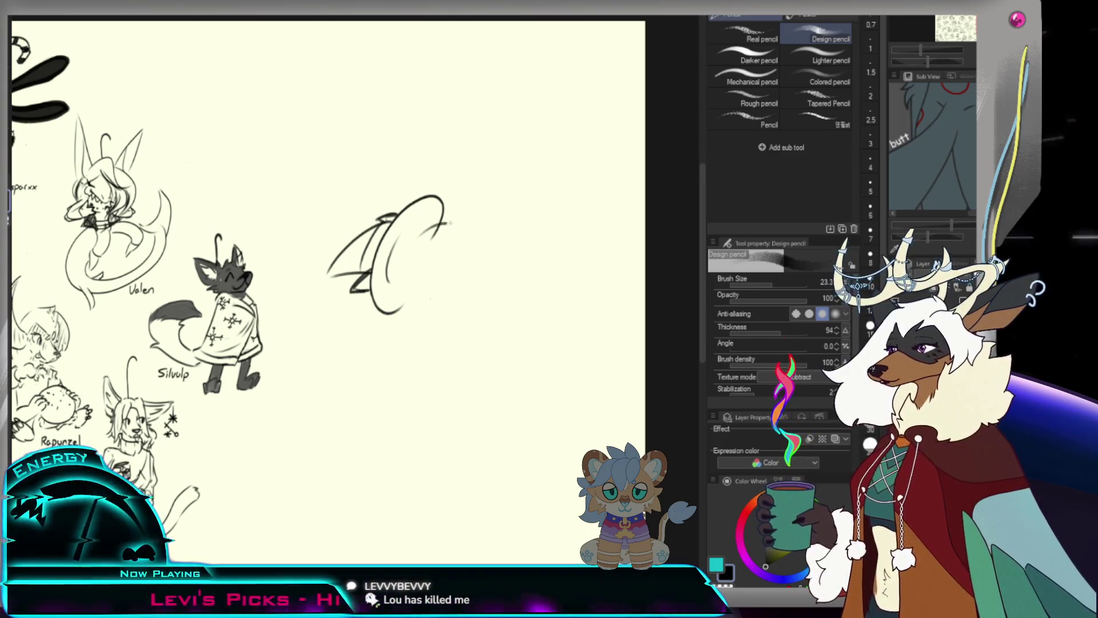
drag(418, 243, 459, 222)
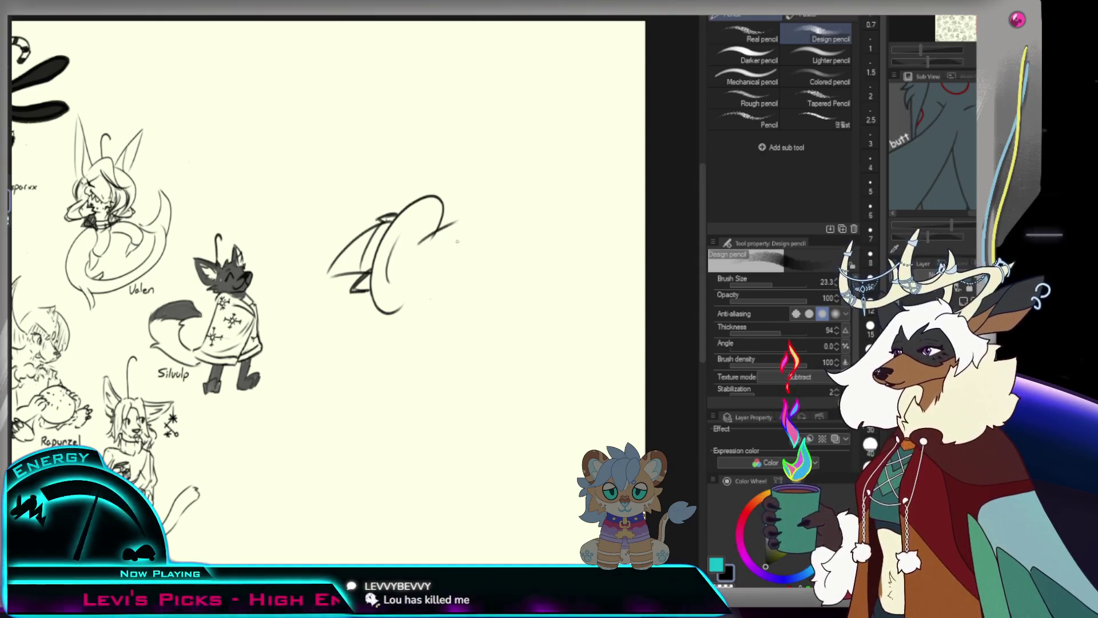
key(e)
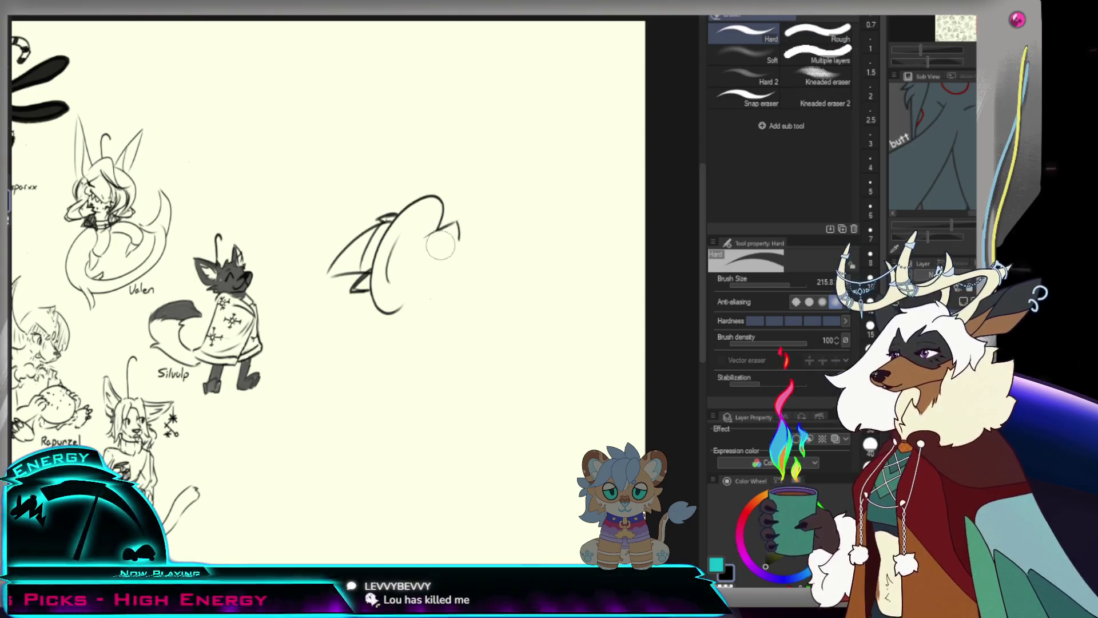
key(p)
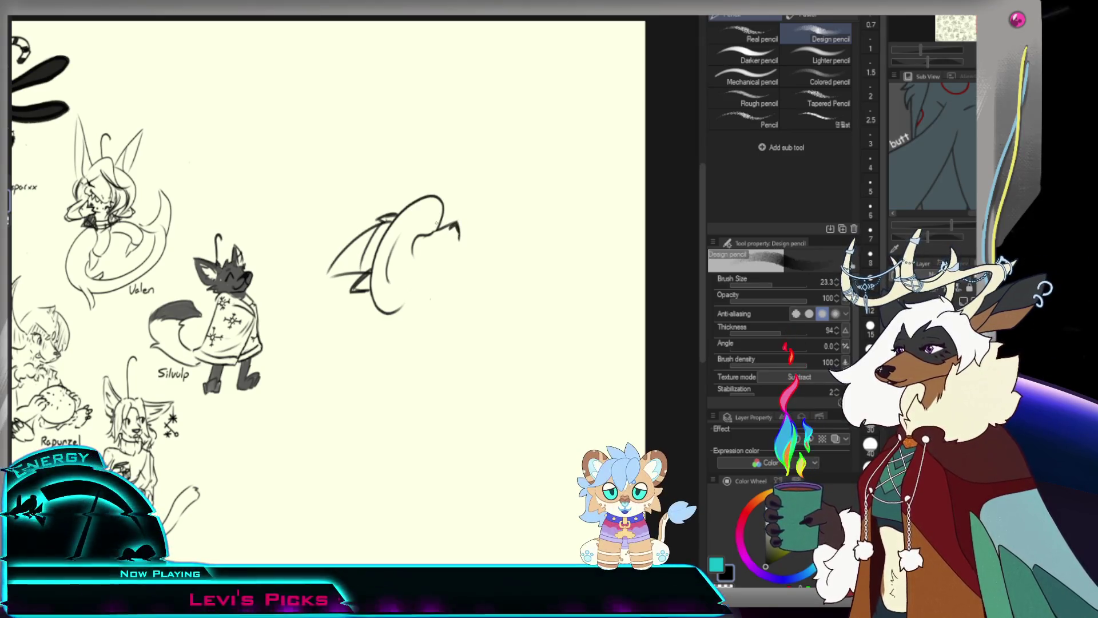
drag(440, 241, 460, 239)
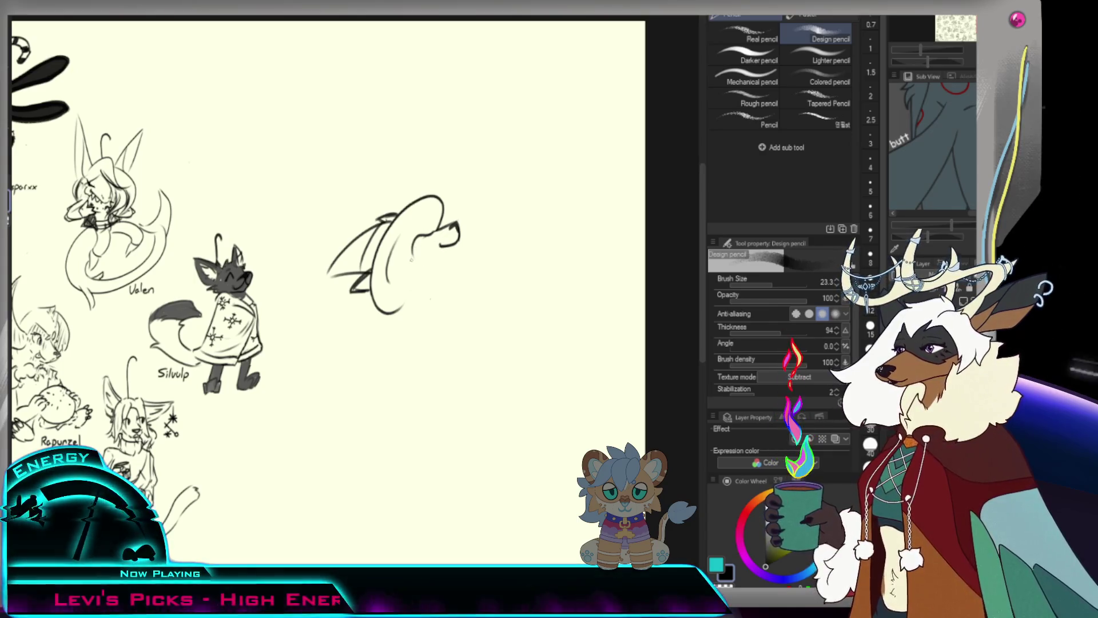
Draw the creature's eye, a line inside the snout and a redrawn curve beneath it.
drag(413, 254, 408, 265)
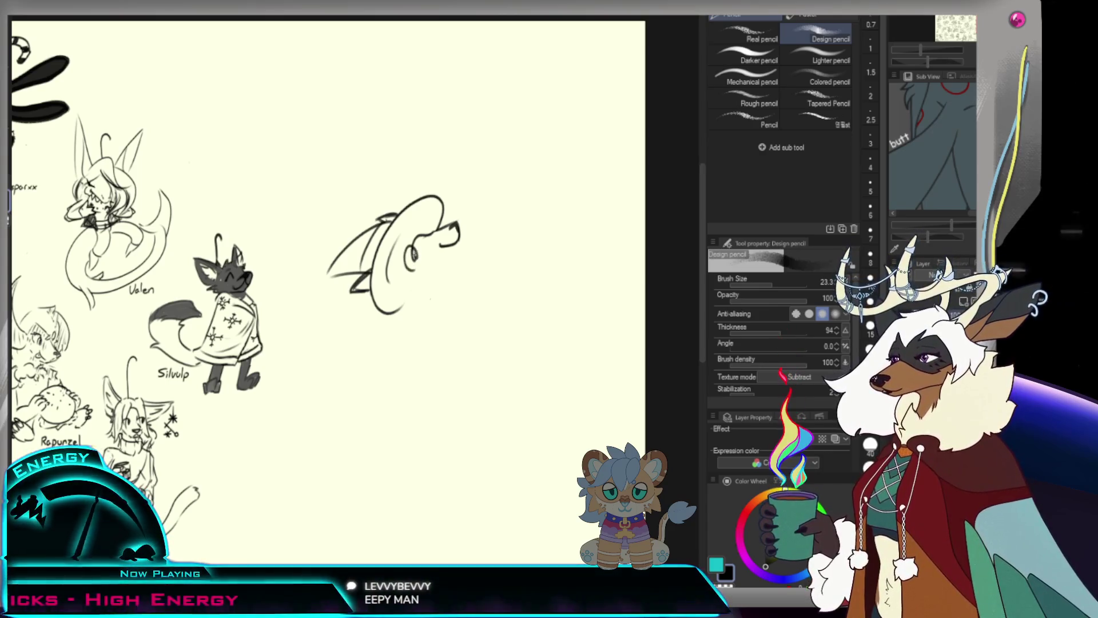
drag(430, 214, 400, 250)
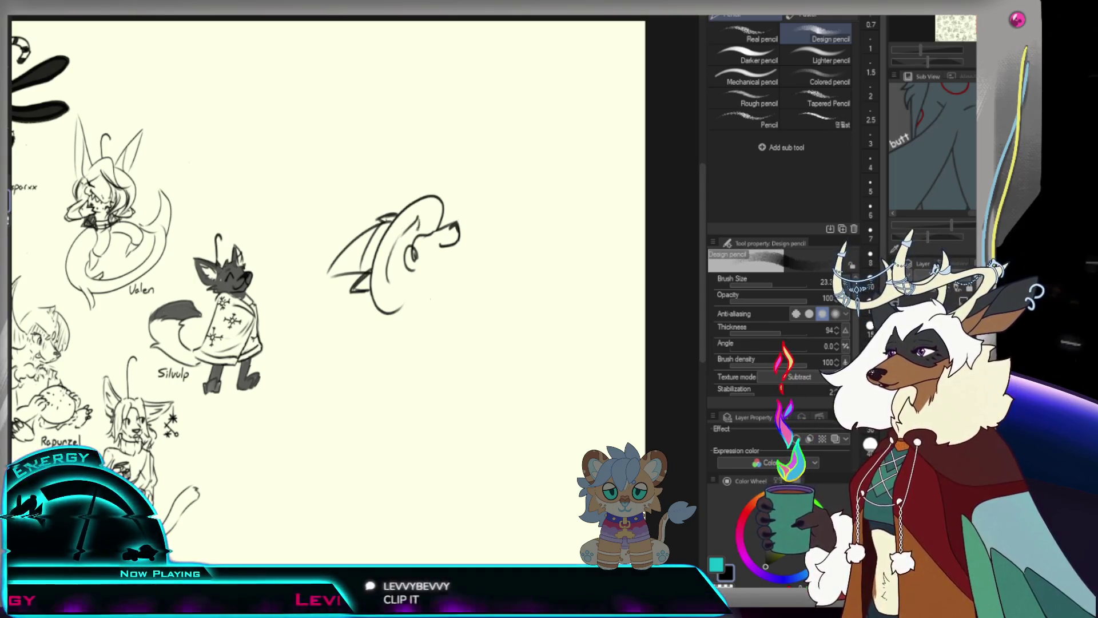
mouse_move(409, 258)
mouse_down()
mouse_move(442, 286)
mouse_move(468, 277)
mouse_up()
key(ctrl+z)
drag(404, 268, 468, 276)
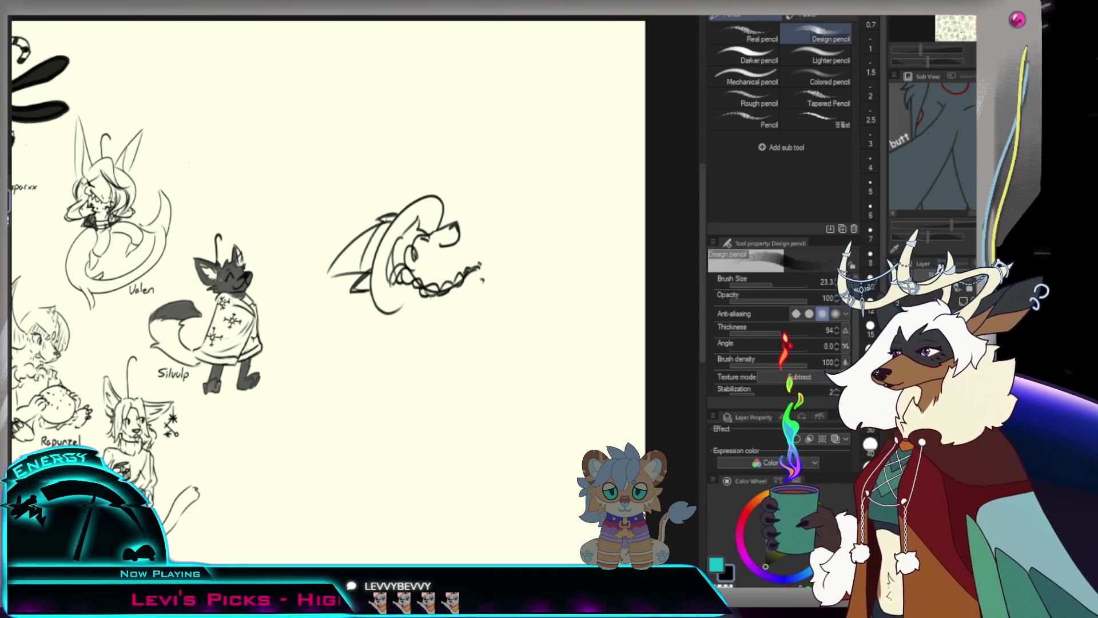
Extend the looping beaded tail rightward and finish it with a small curl.
drag(483, 271, 503, 254)
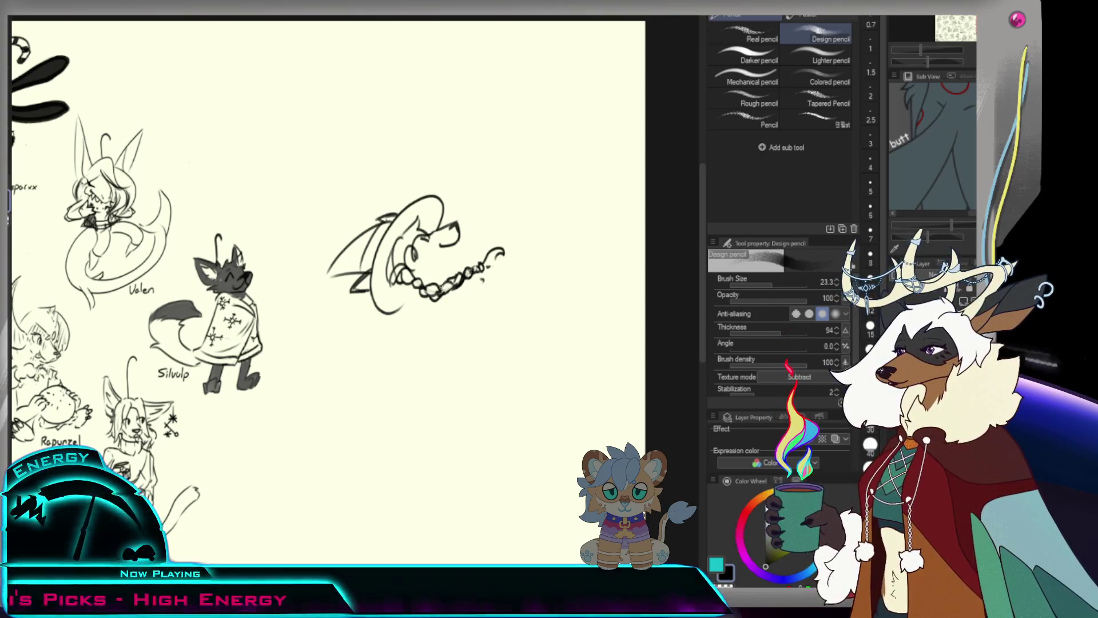
scroll(498, 292, down, 3)
scroll(498, 292, up, 2)
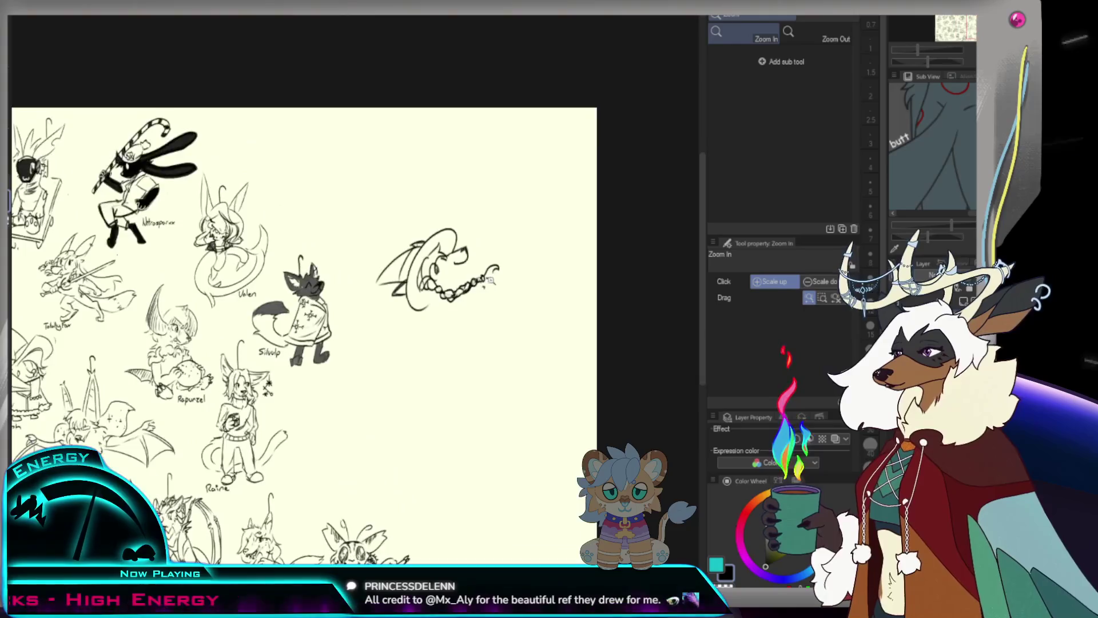
scroll(497, 292, up, 1)
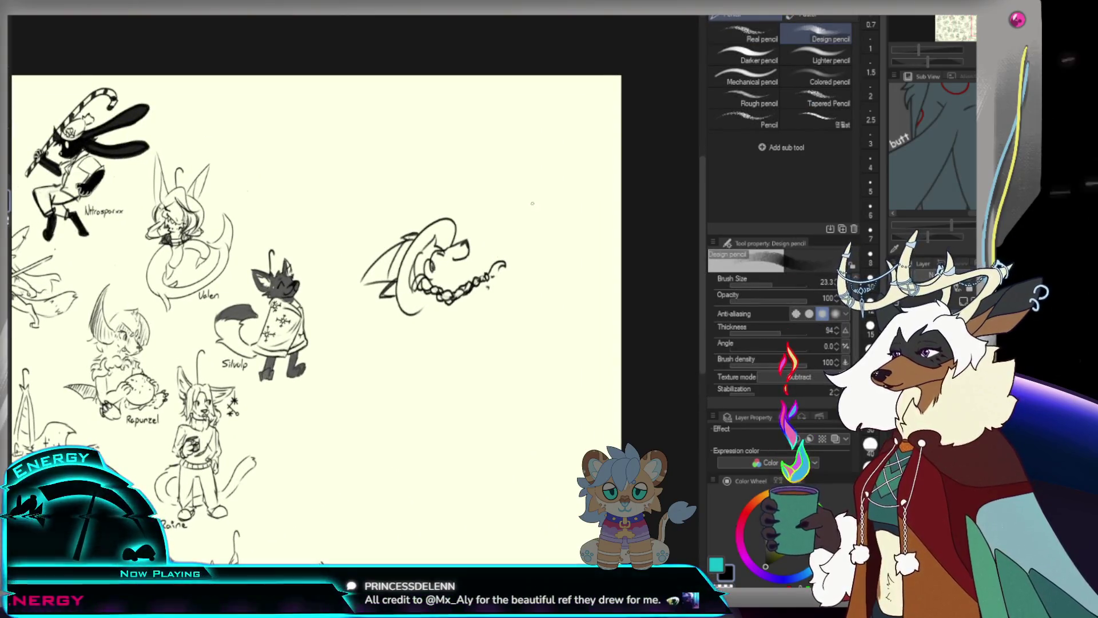
Erase the scribble at the tail's end and redraw the end of the looping tail.
key(e)
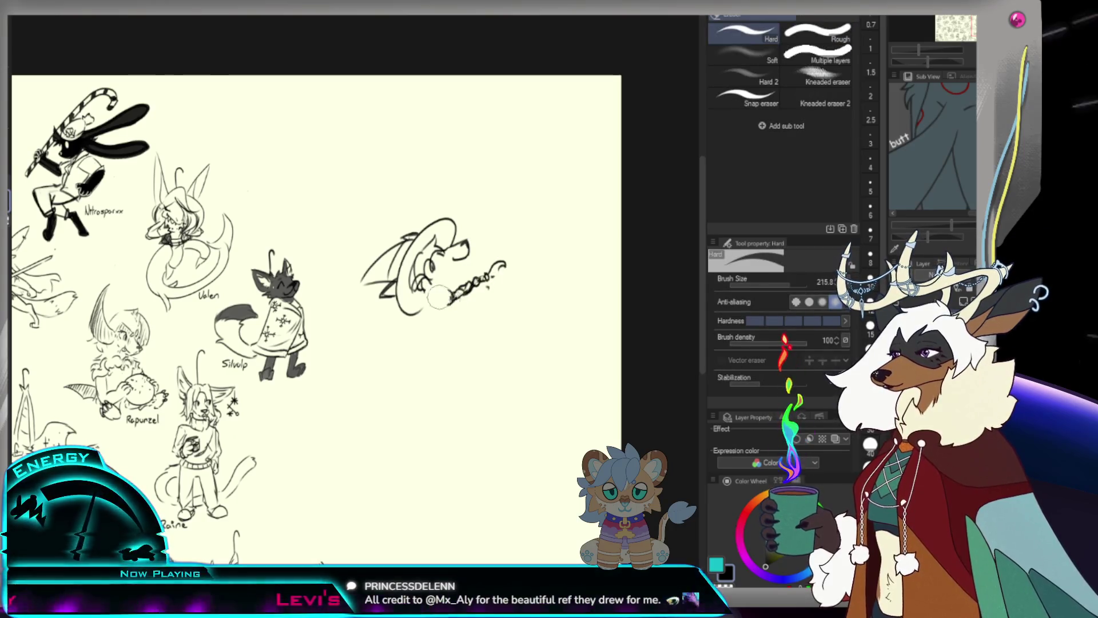
drag(440, 297, 490, 278)
key(p)
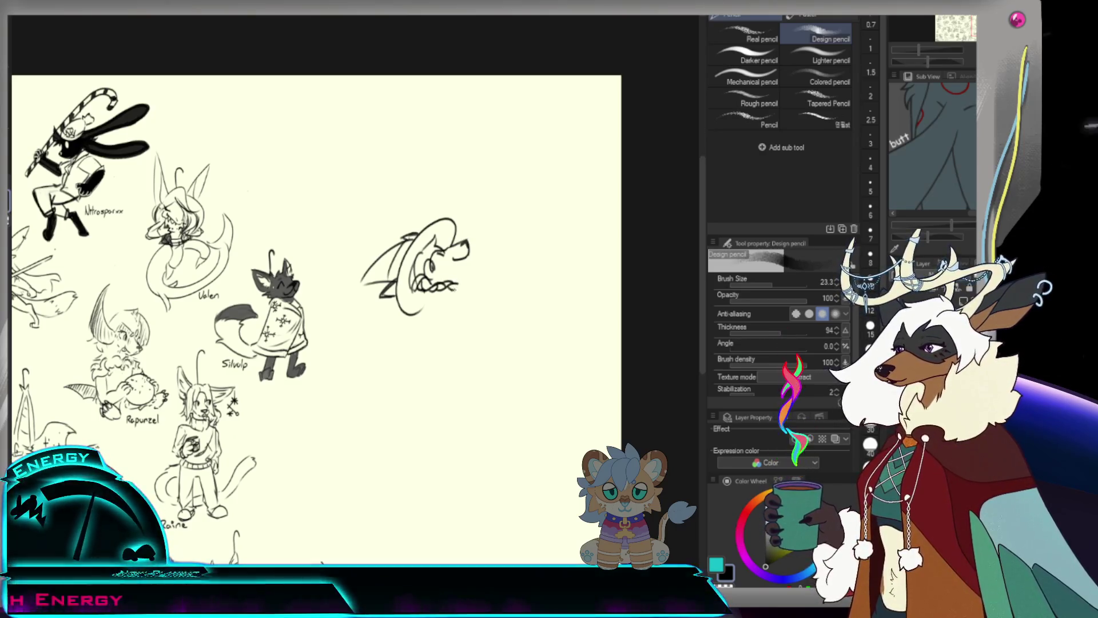
mouse_move(449, 286)
mouse_down()
mouse_move(474, 292)
mouse_move(507, 264)
mouse_up()
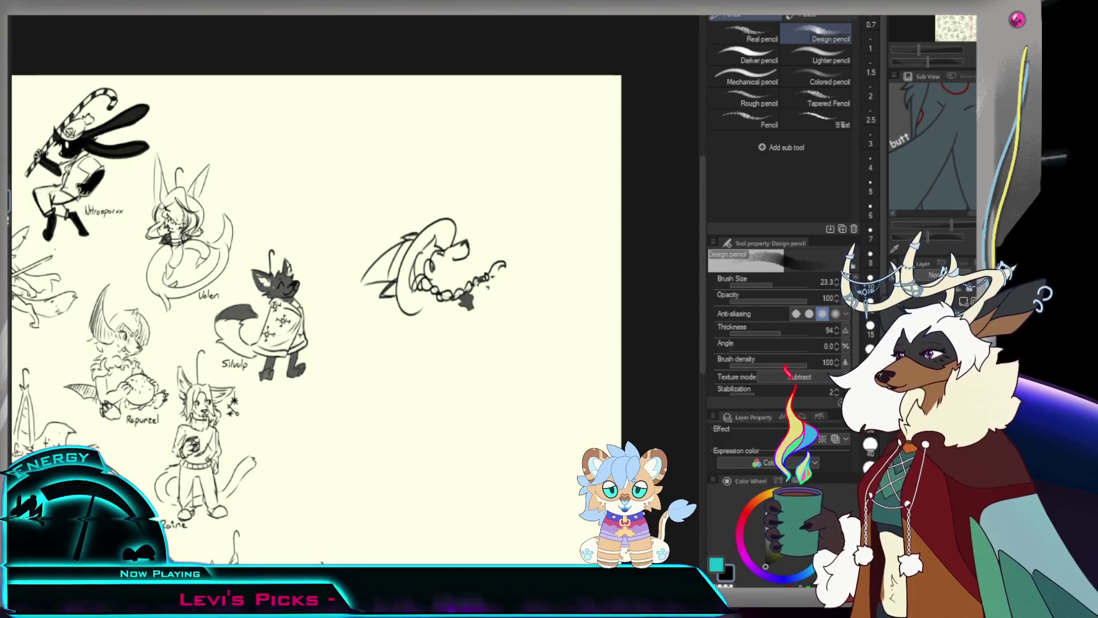
Redraw the tail's tip and add an ear to the creature's head.
key(e)
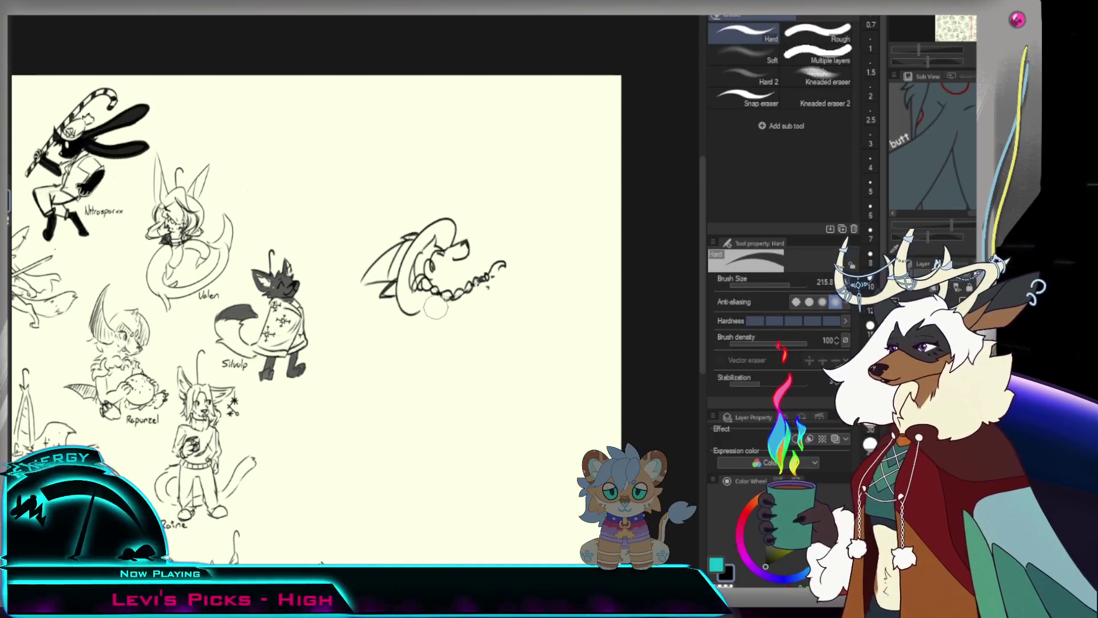
key(p)
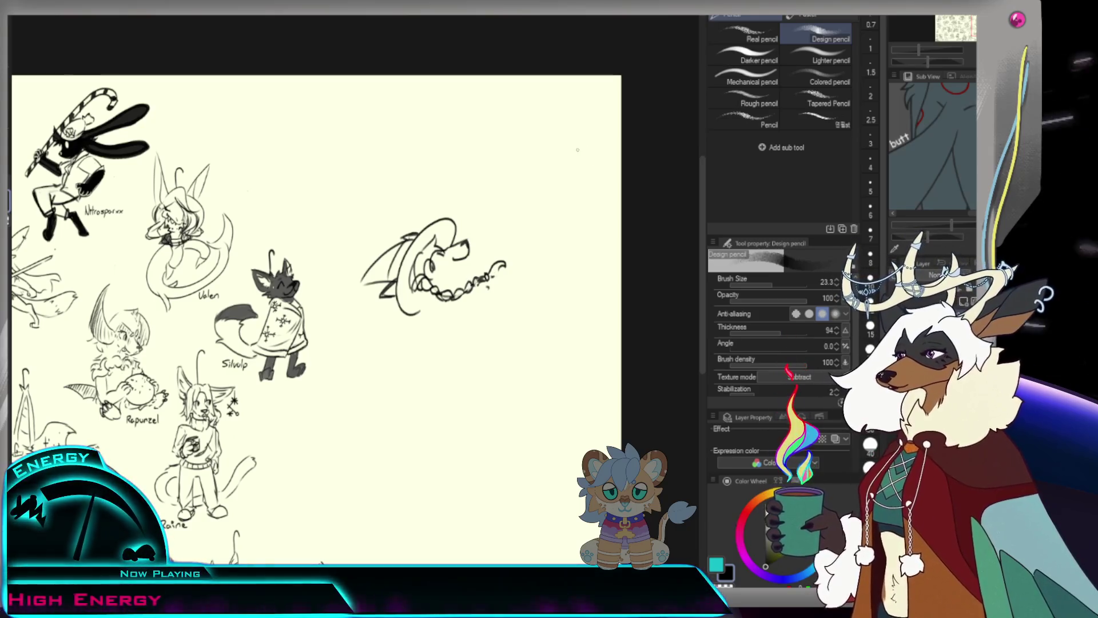
drag(445, 296, 461, 311)
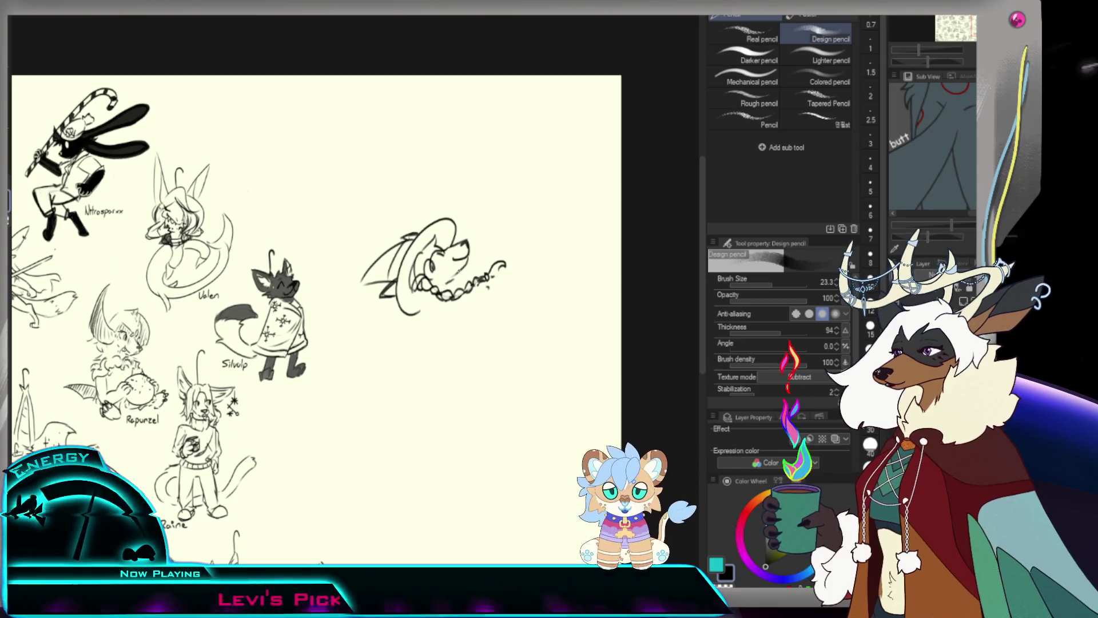
drag(482, 245, 496, 231)
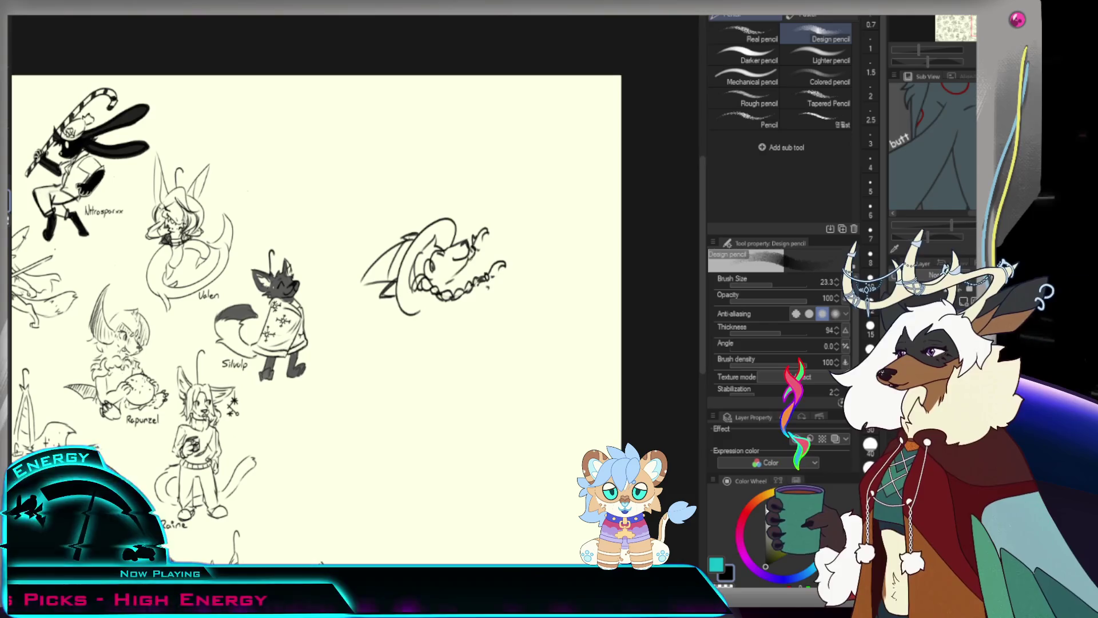
scroll(429, 266, down, 3)
scroll(429, 266, up, 3)
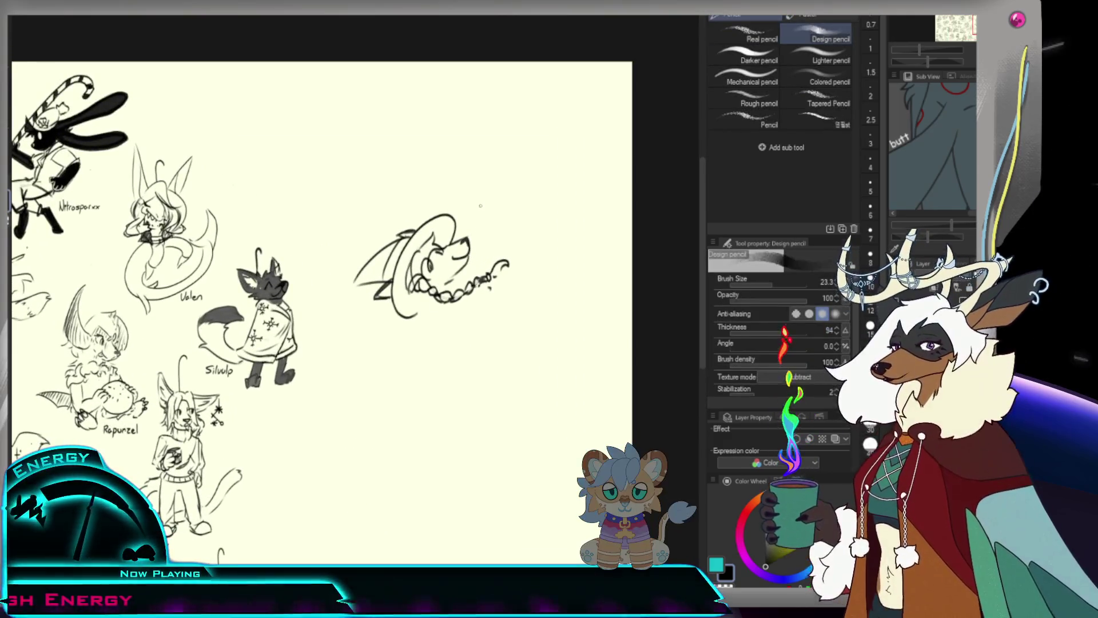
Add another ear stroke above the head and zoom out to check the sheet.
drag(463, 215, 476, 194)
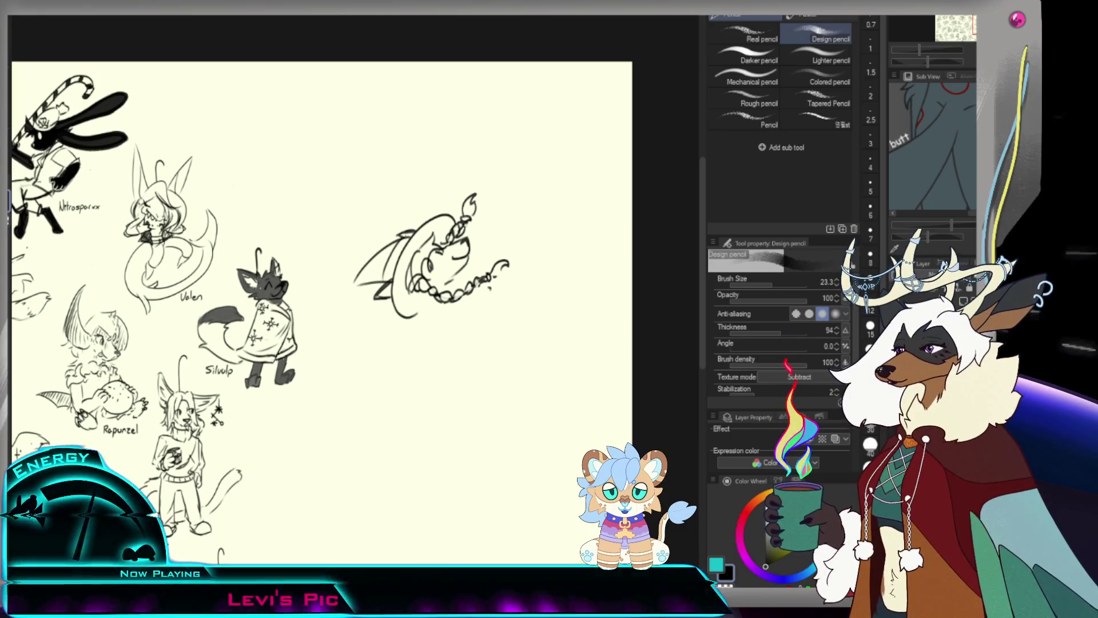
key(slash)
alt+click(528, 213)
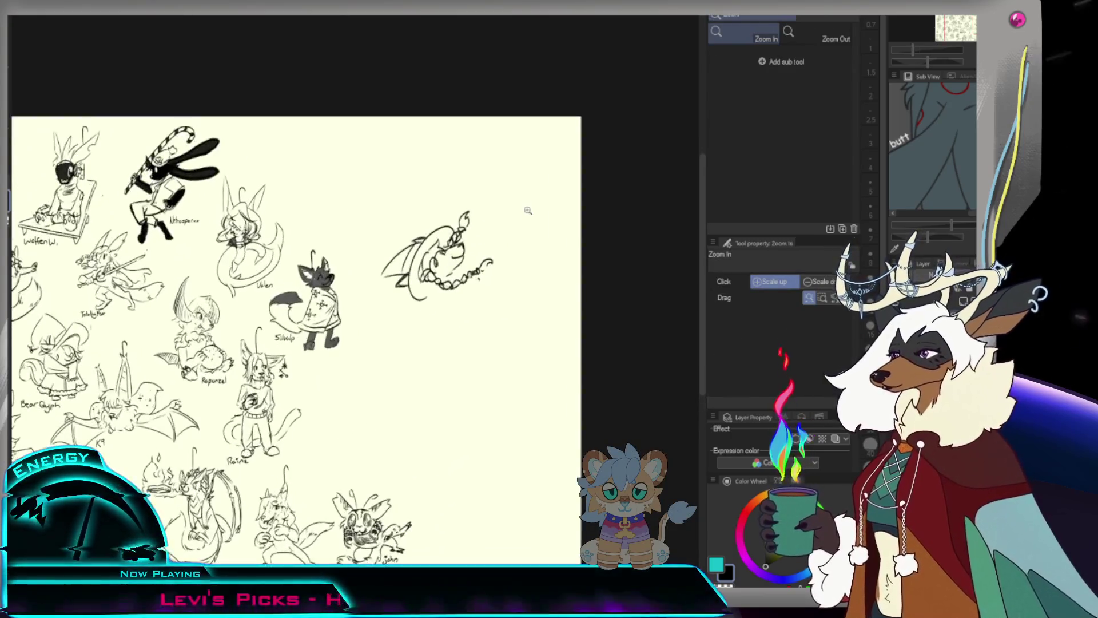
key(p)
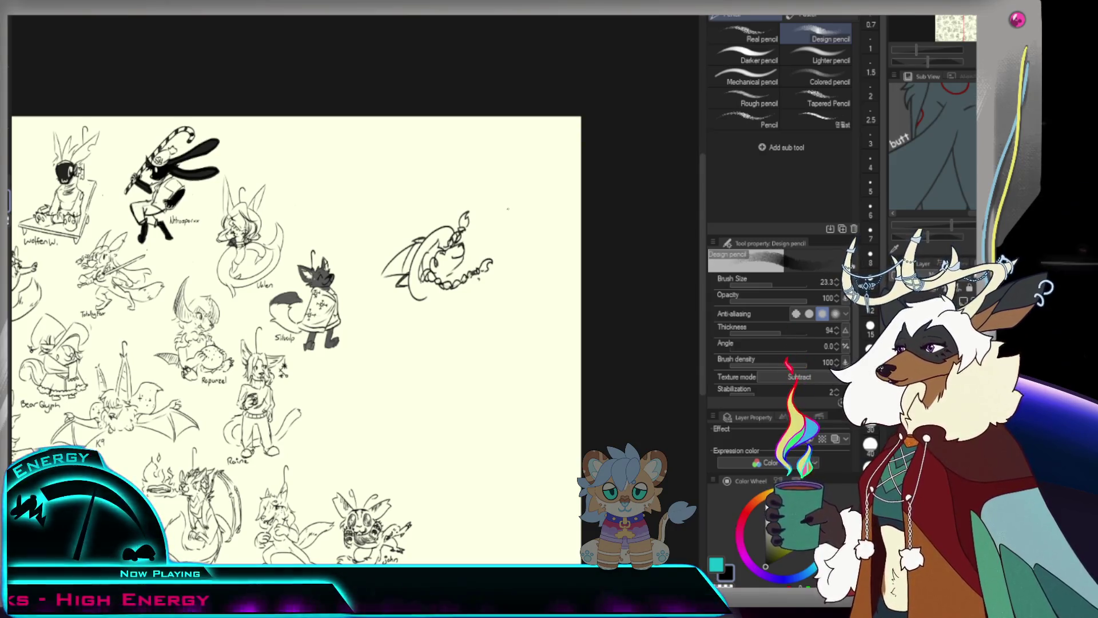
scroll(360, 257, up, 1)
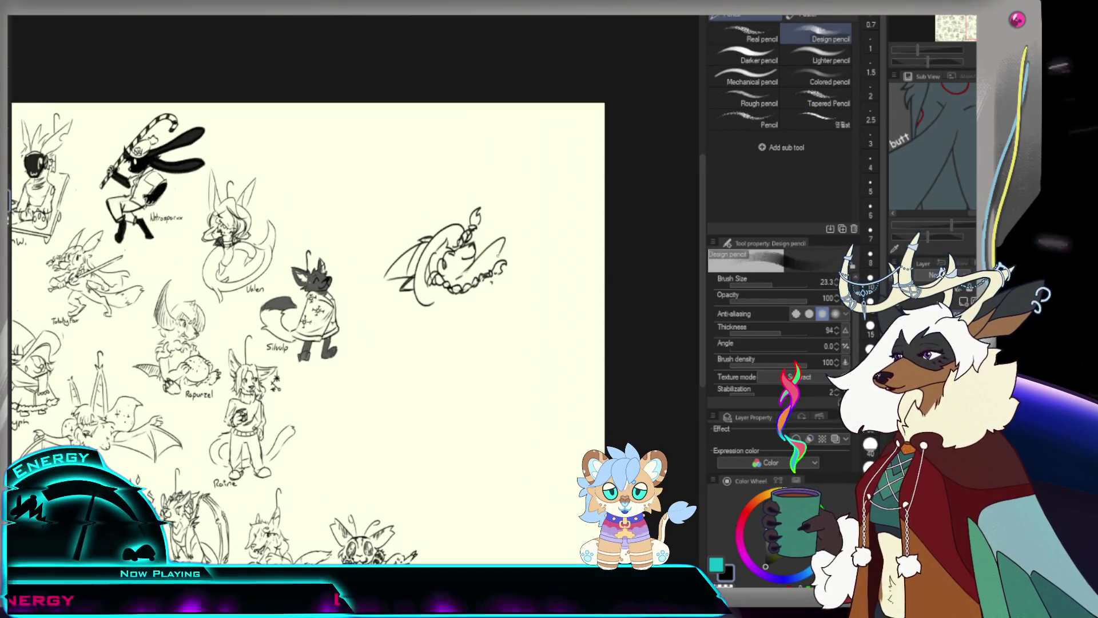
Add a curve along the head's right side, a dark hand mark, and redraw the lower curve.
drag(482, 229, 503, 275)
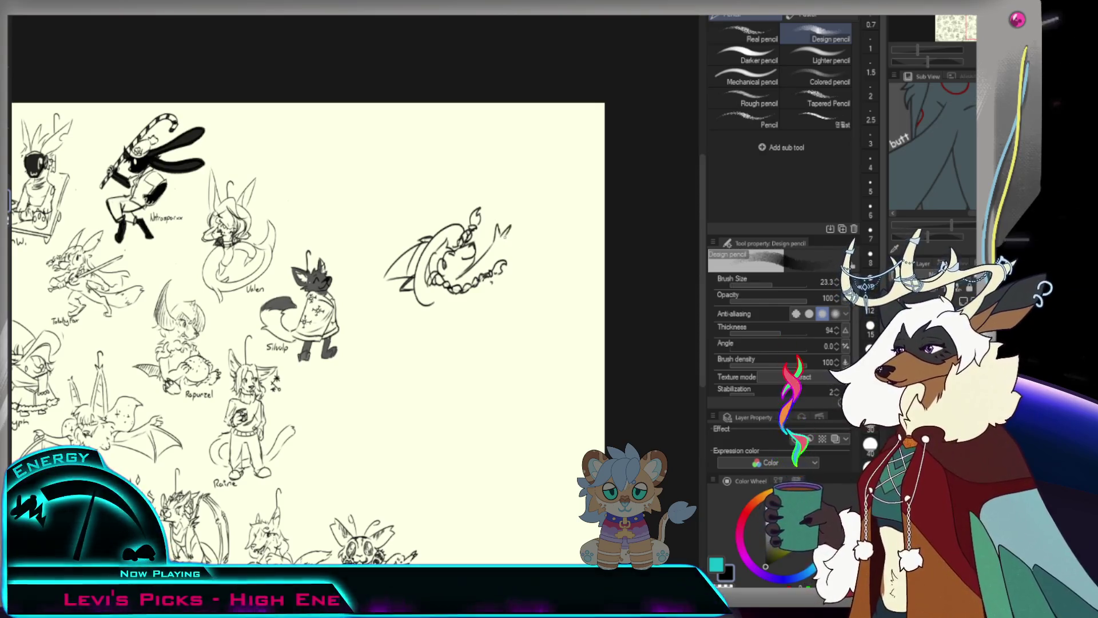
drag(498, 230, 508, 240)
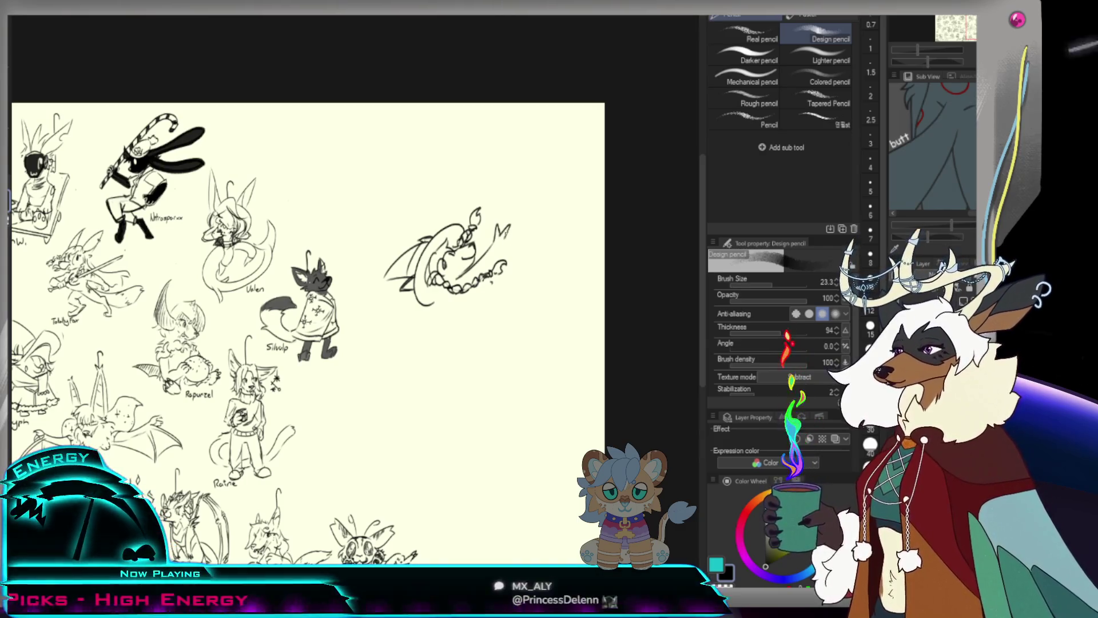
key(ctrl+z)
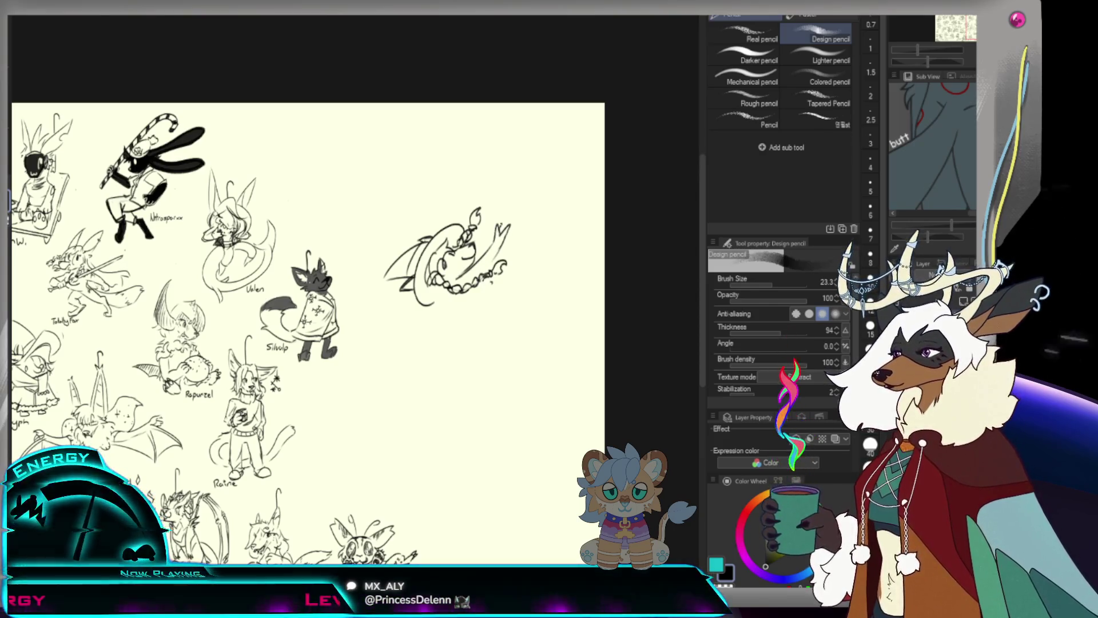
drag(510, 244, 520, 255)
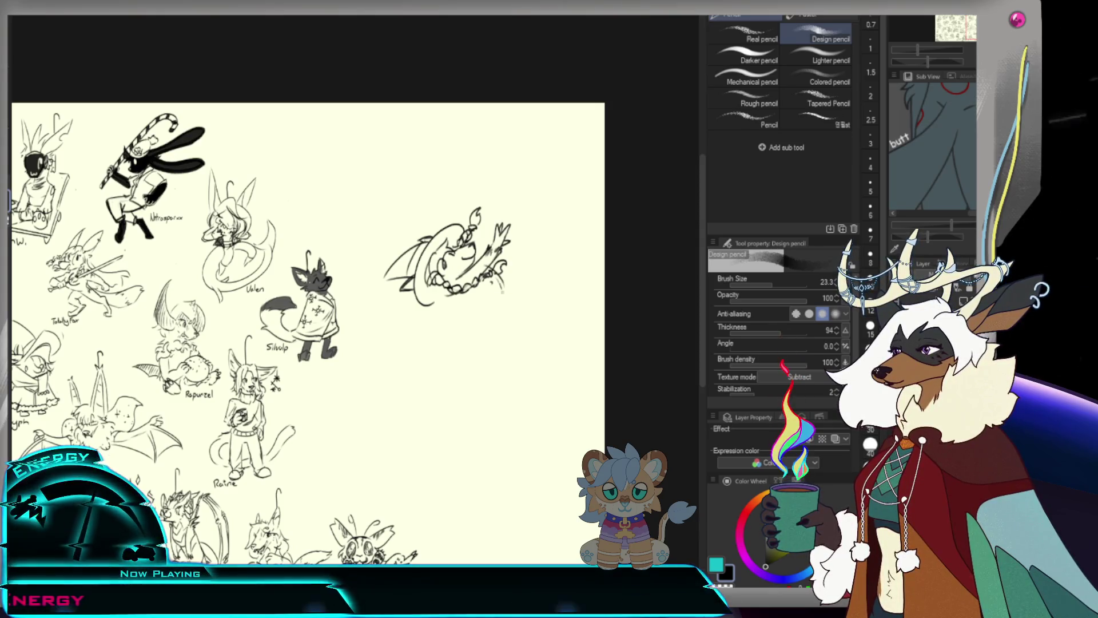
key(ctrl+z)
drag(501, 293, 496, 320)
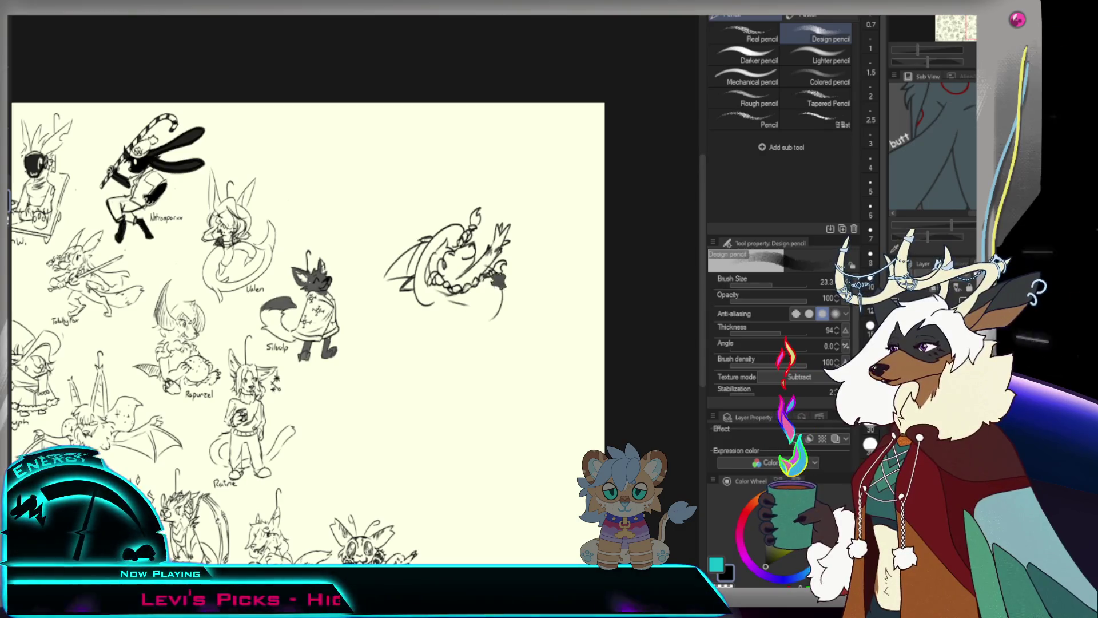
Add small detail strokes below the raised paw and darken parts of the sketched hand.
key(e)
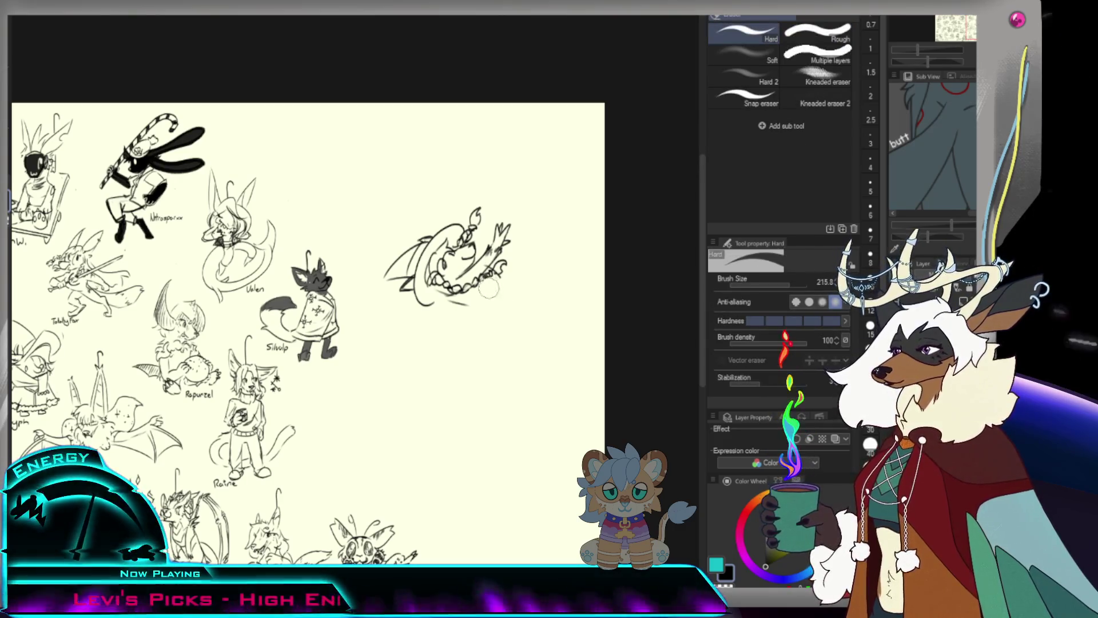
key(p)
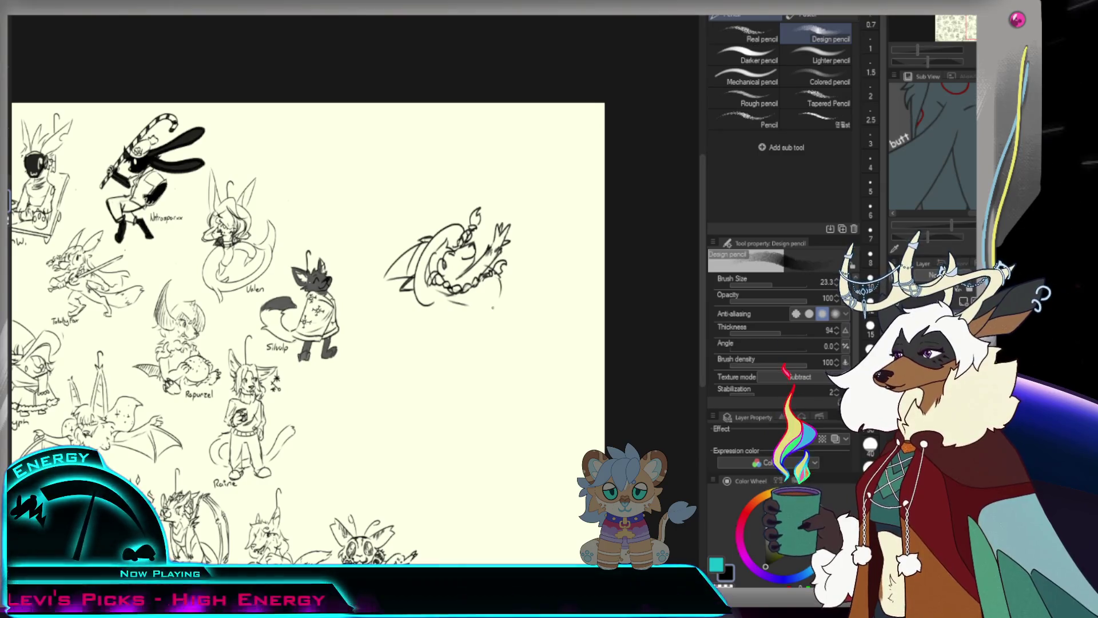
drag(502, 281, 505, 297)
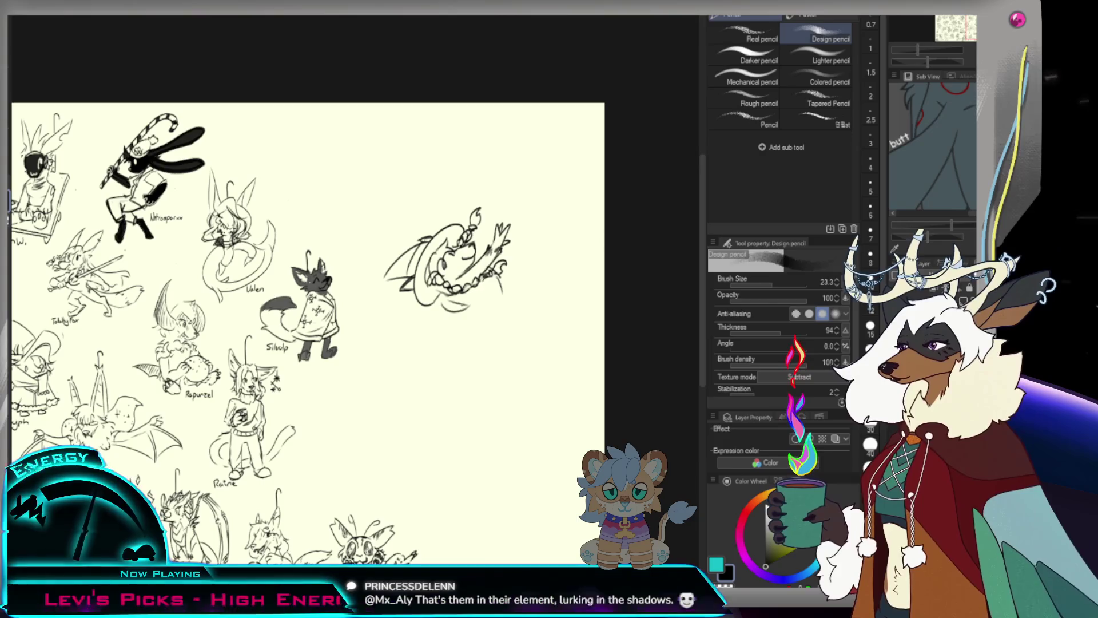
drag(457, 300, 468, 311)
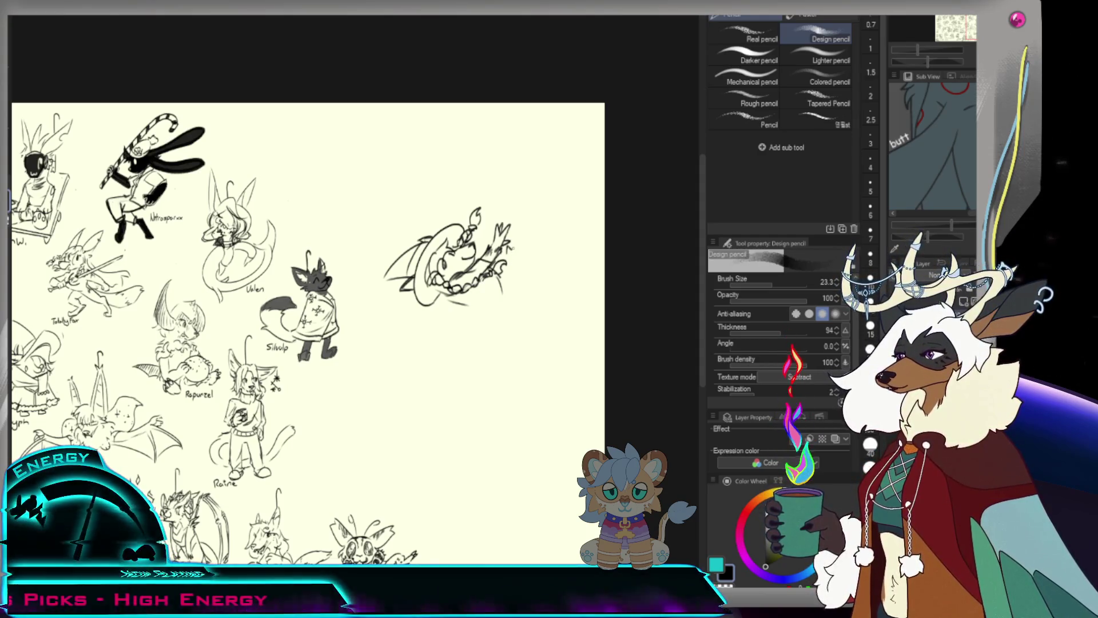
drag(513, 245, 521, 253)
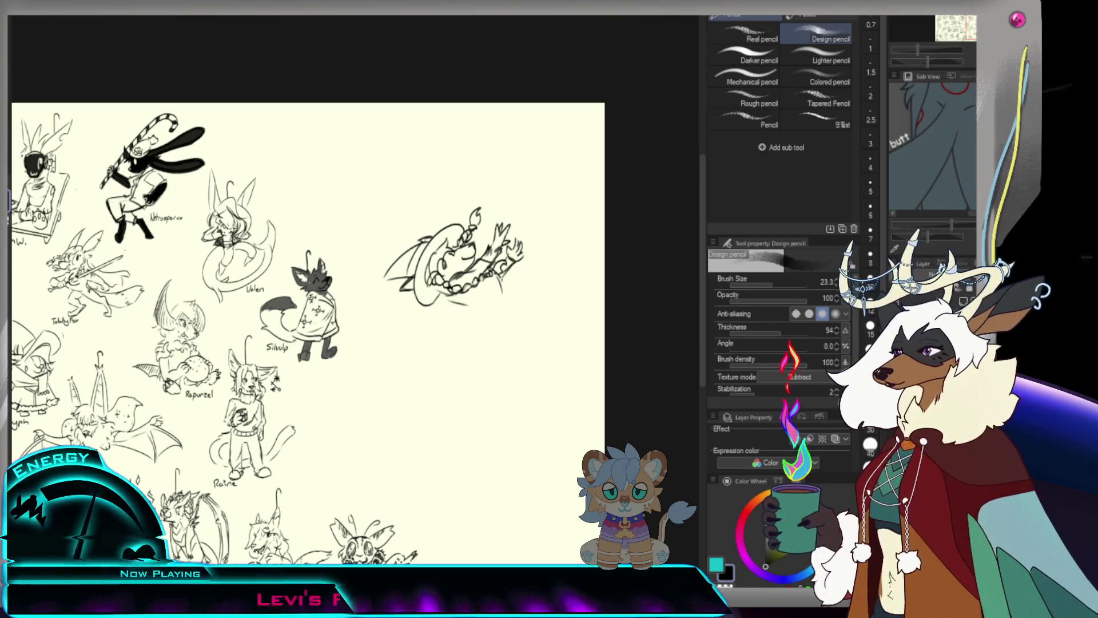
drag(515, 268, 526, 278)
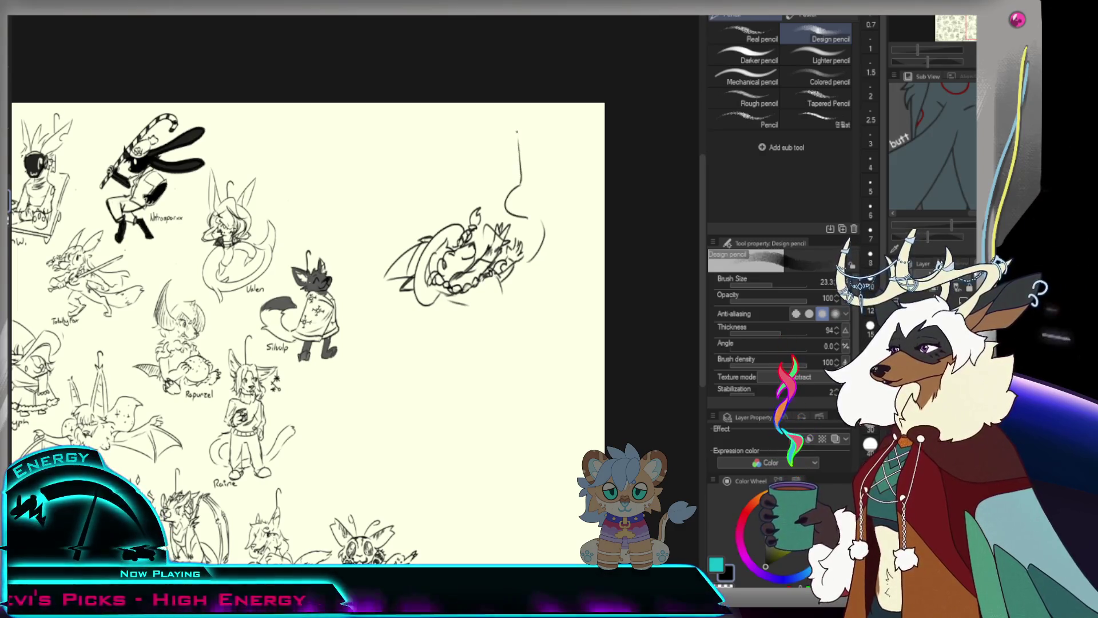
Undo the overlong staff stroke and a stray mark while sketching the hooked staff.
key(ctrl+z)
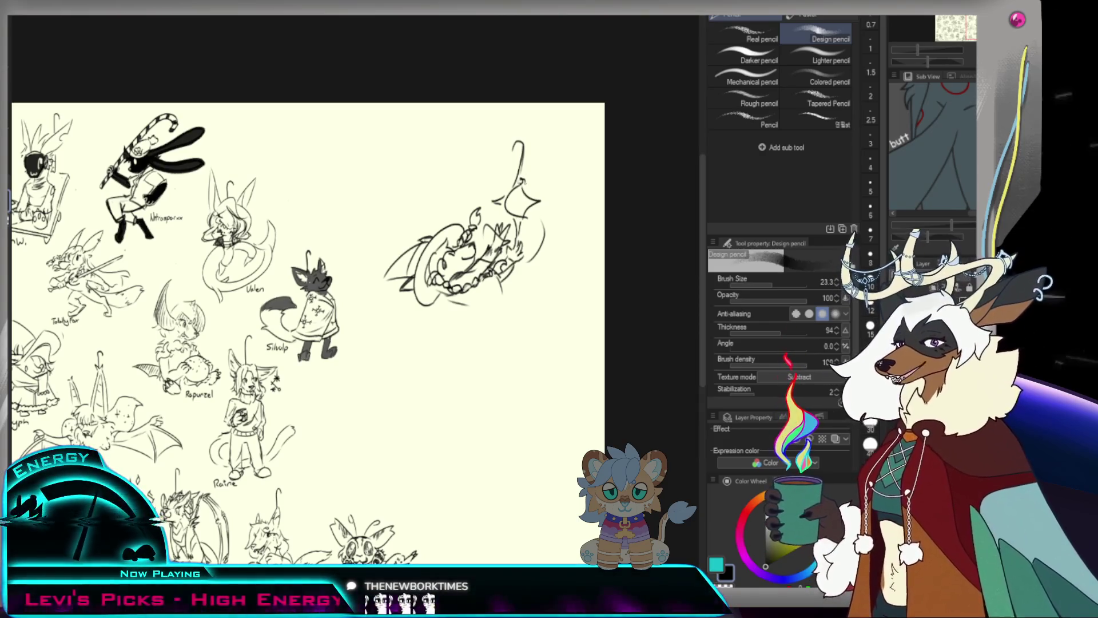
key(ctrl+z)
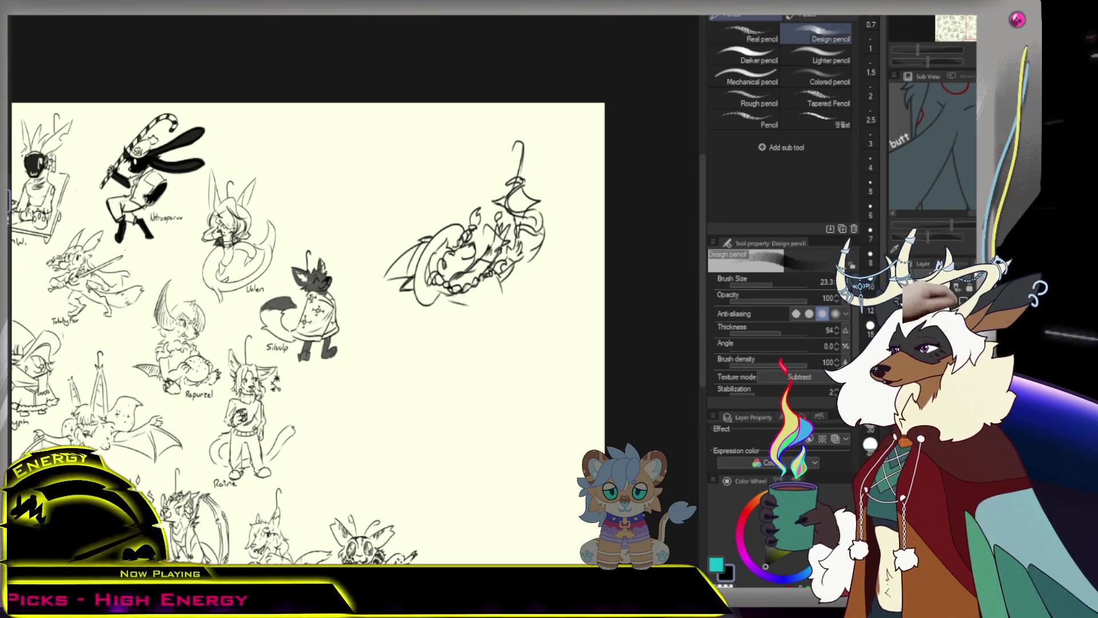
scroll(309, 335, down, 3)
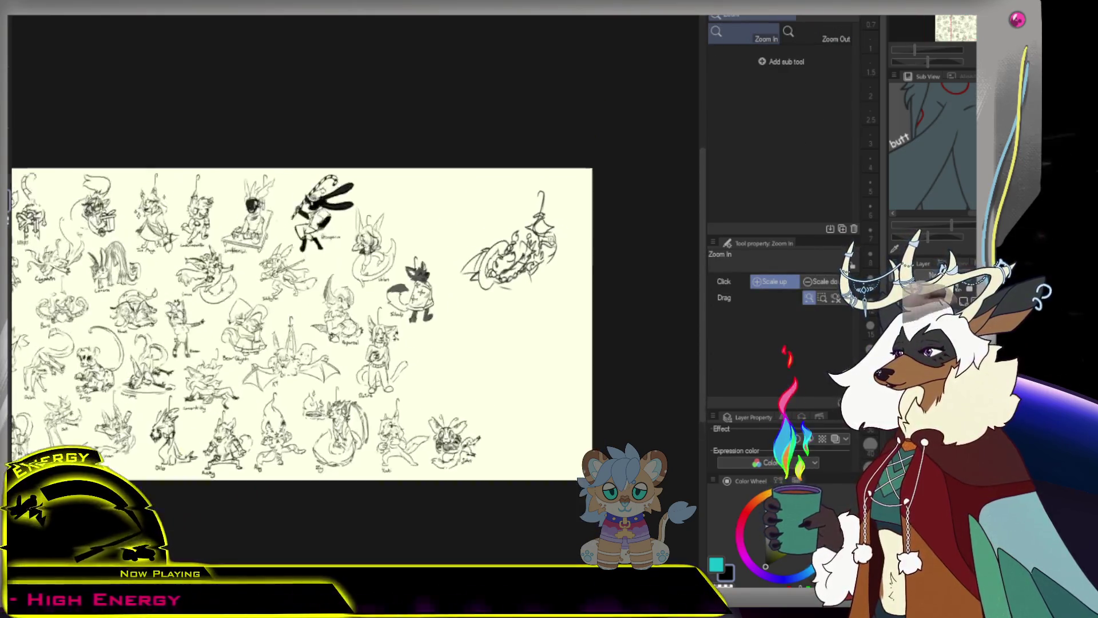
scroll(309, 335, up, 2)
scroll(310, 335, up, 2)
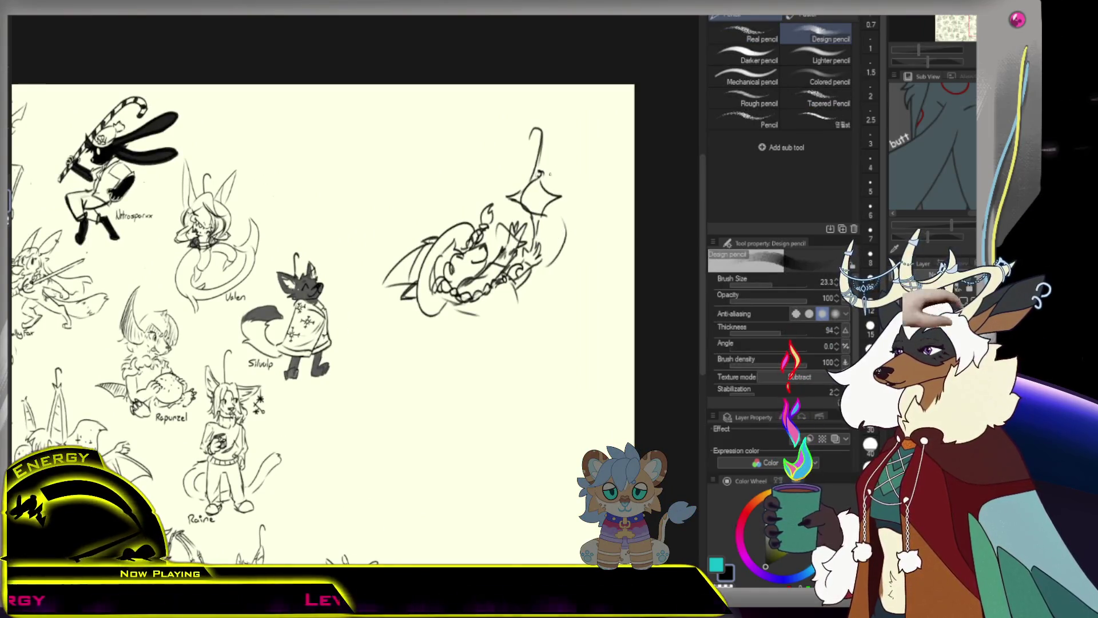
With a smaller eraser remove the diamond's left edges, then redraw part of its right edge.
key(e)
click(789, 284)
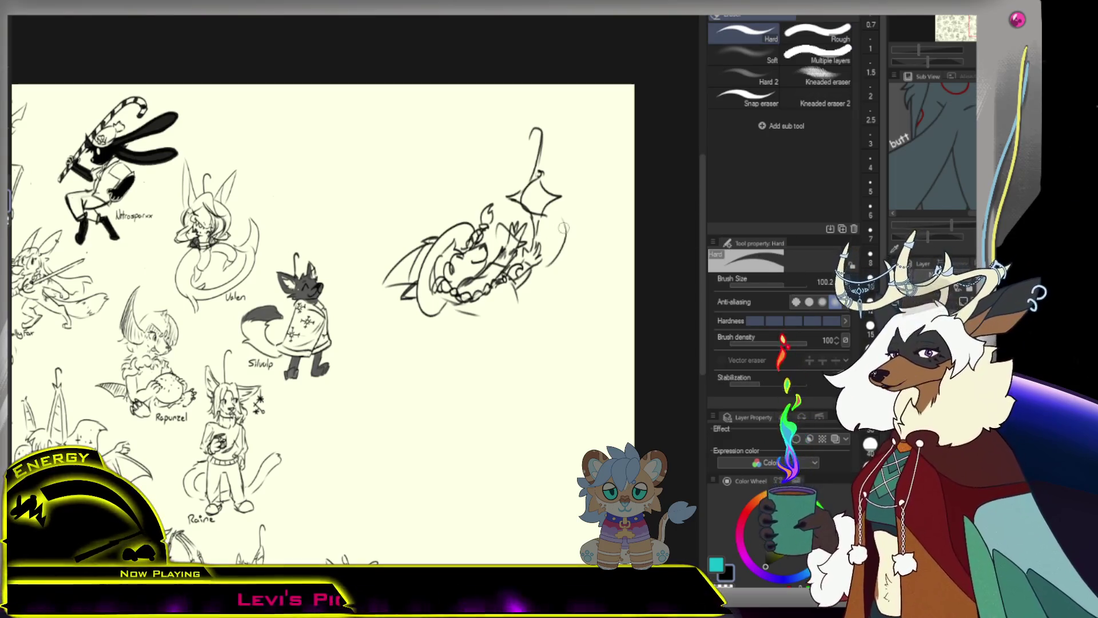
drag(518, 202, 541, 217)
drag(532, 167, 550, 183)
key(p)
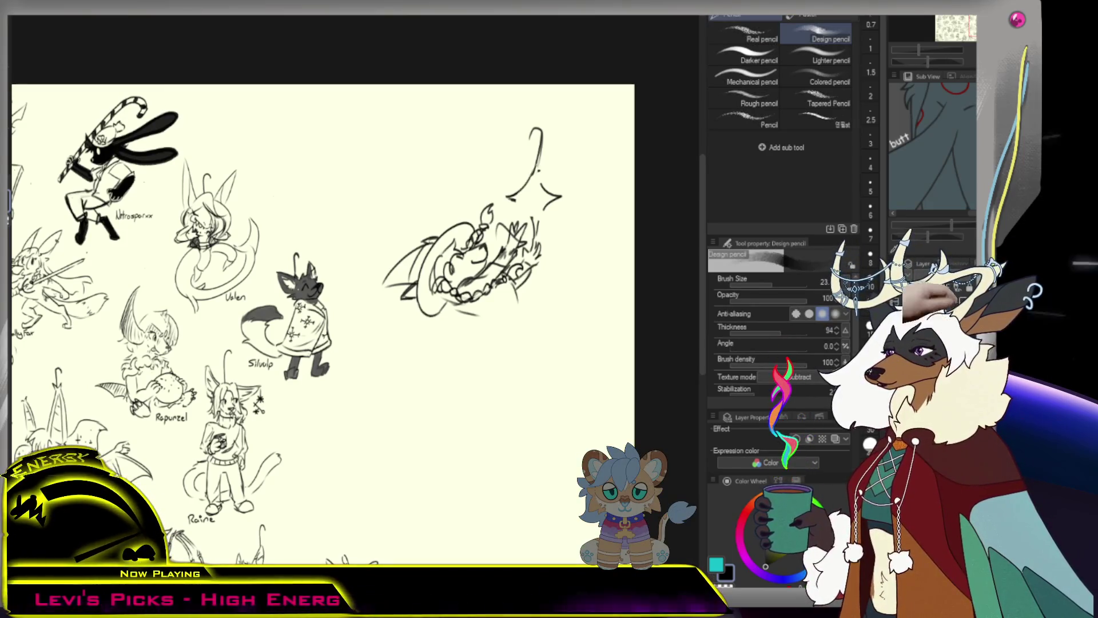
drag(542, 155, 540, 177)
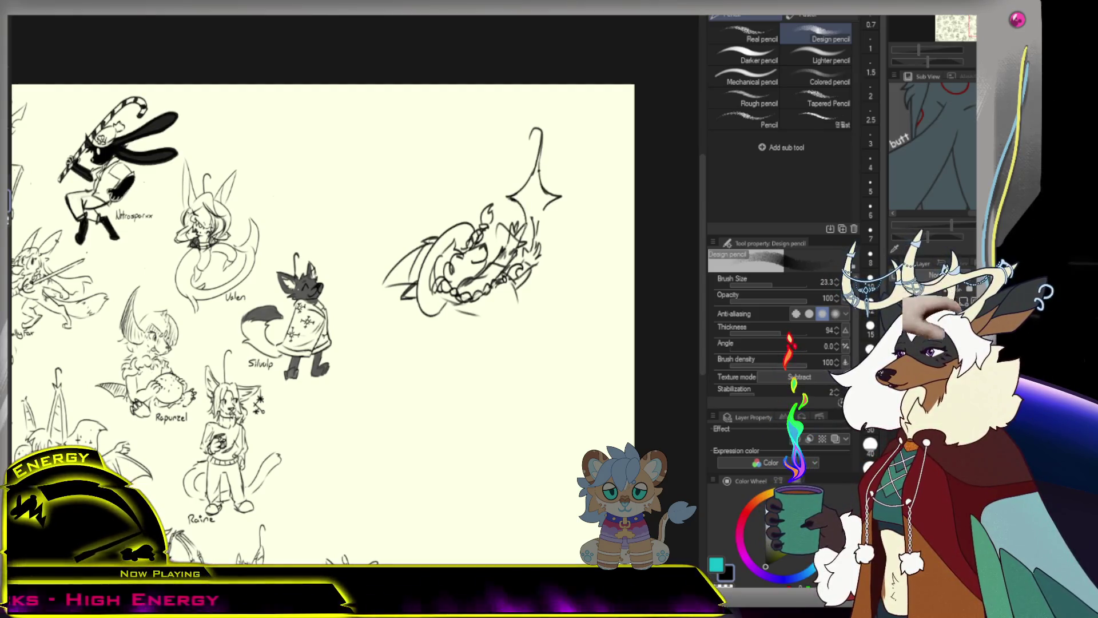
Clear the diamond's right part and extend it into a wing shape to the right.
key(e)
drag(560, 198, 552, 189)
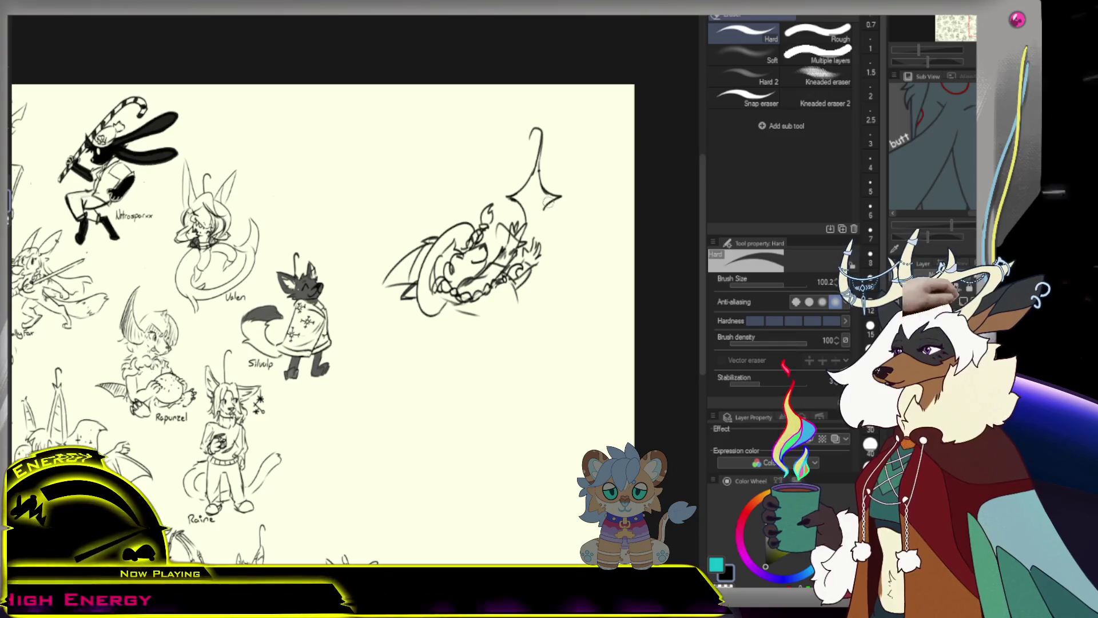
key(p)
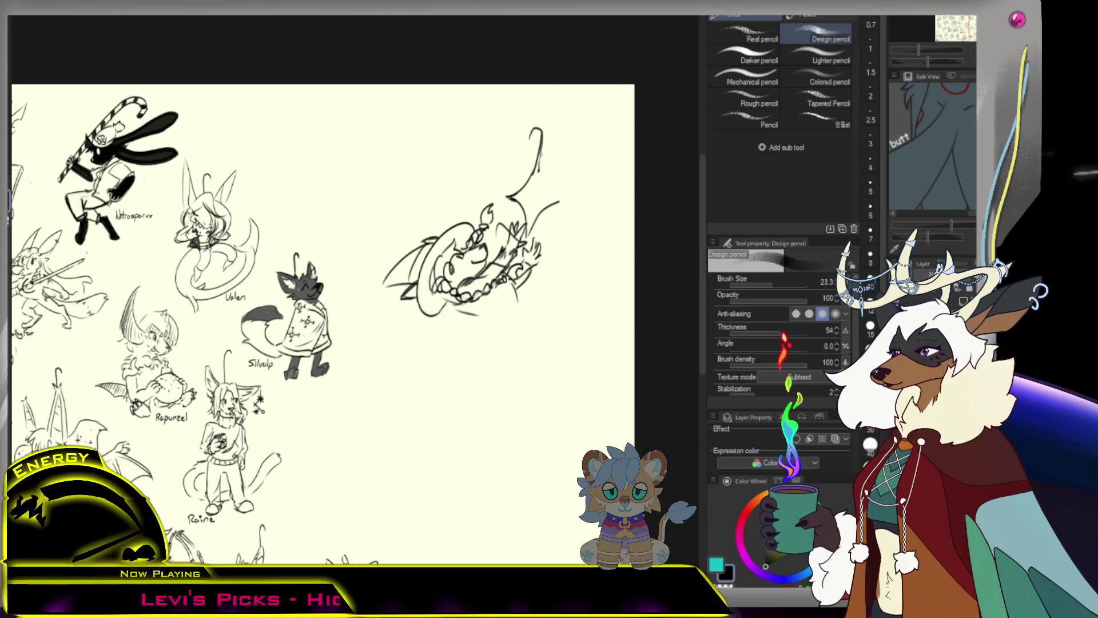
drag(541, 171, 561, 197)
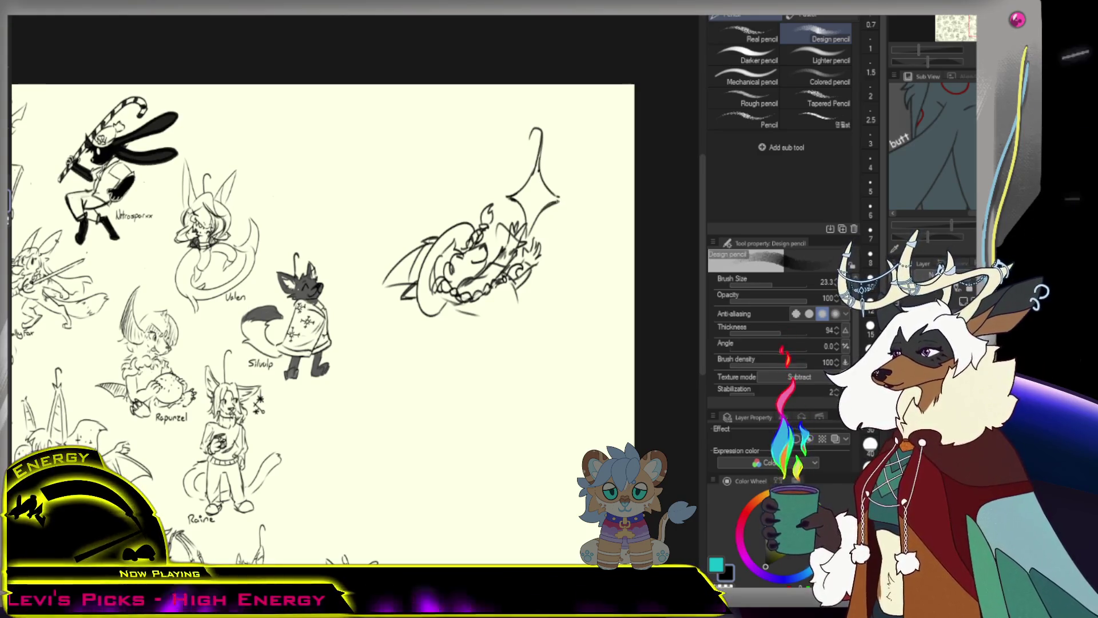
key(e)
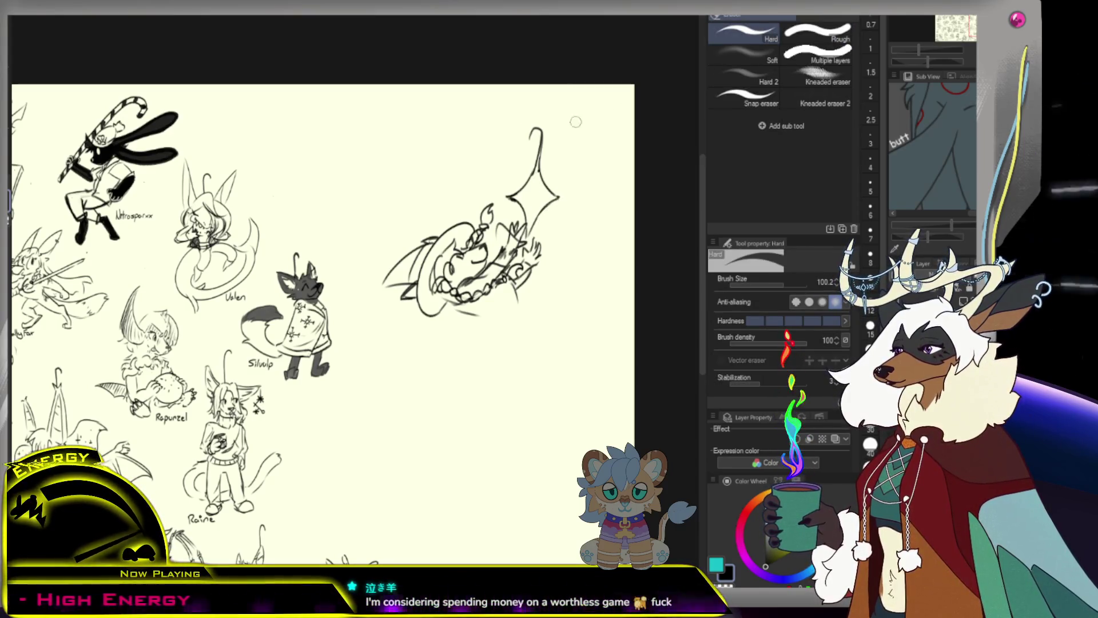
key(p)
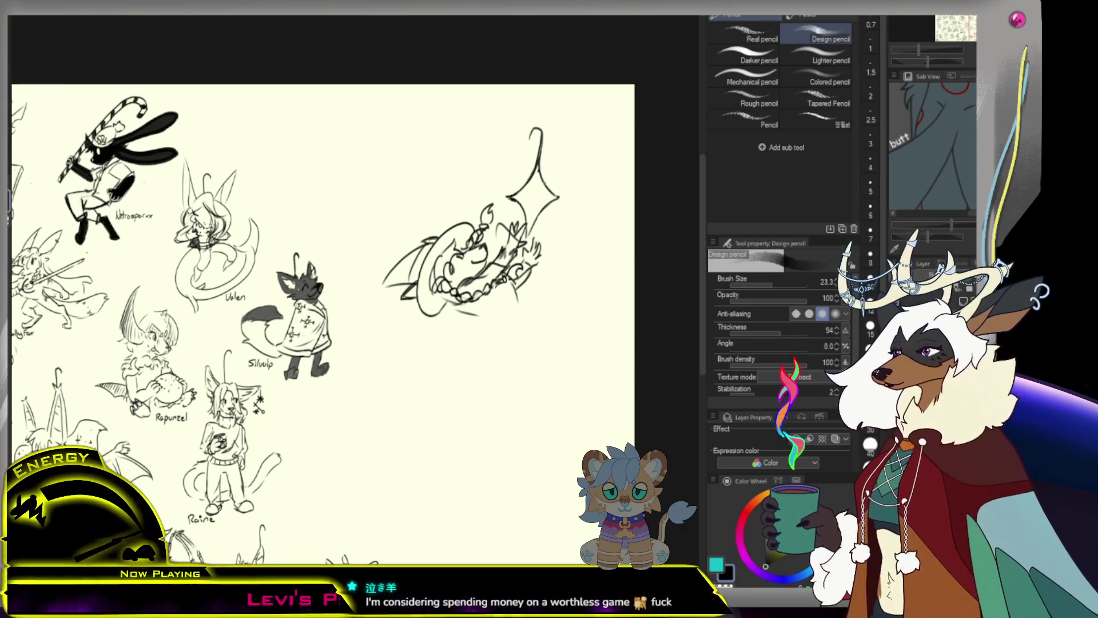
key(ctrl+z)
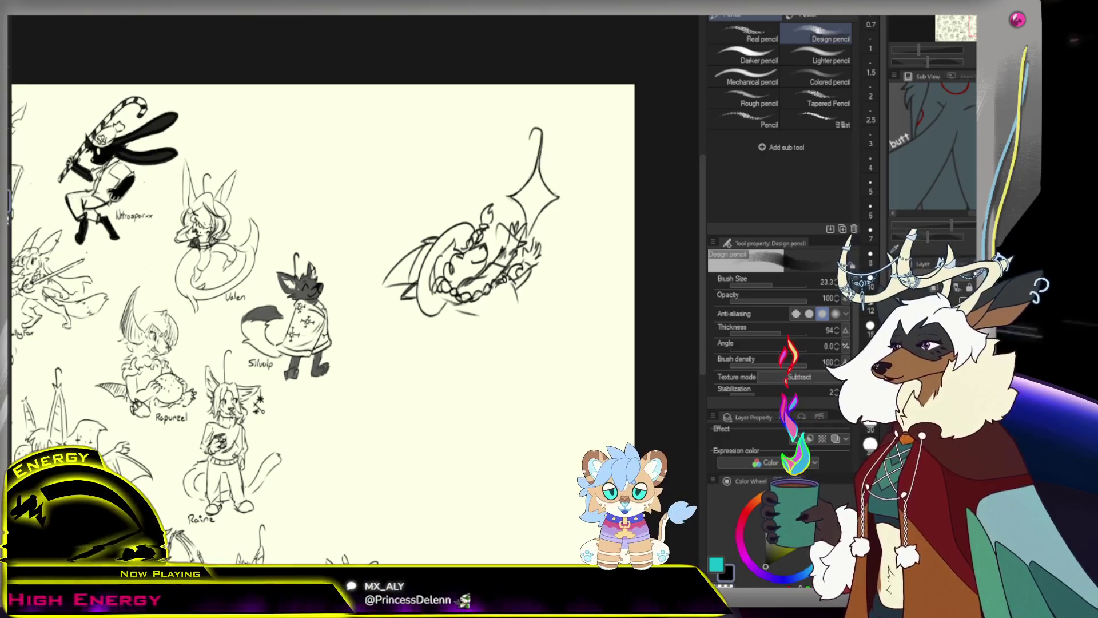
Sharpen the wing's right tip, undoing an overlong extension.
drag(556, 191, 565, 199)
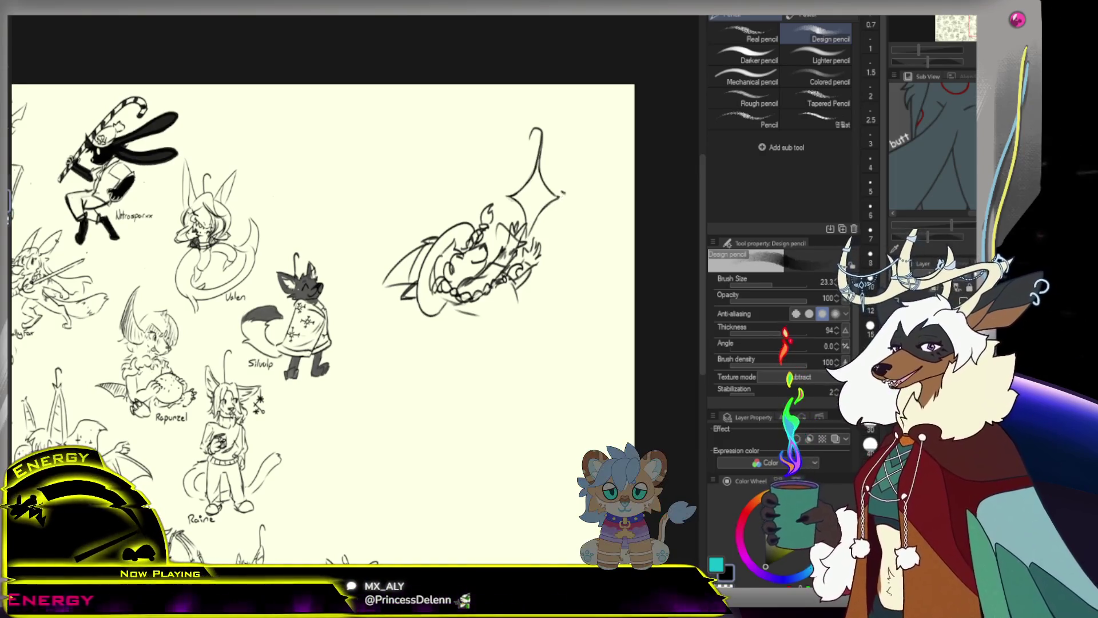
drag(566, 197, 577, 196)
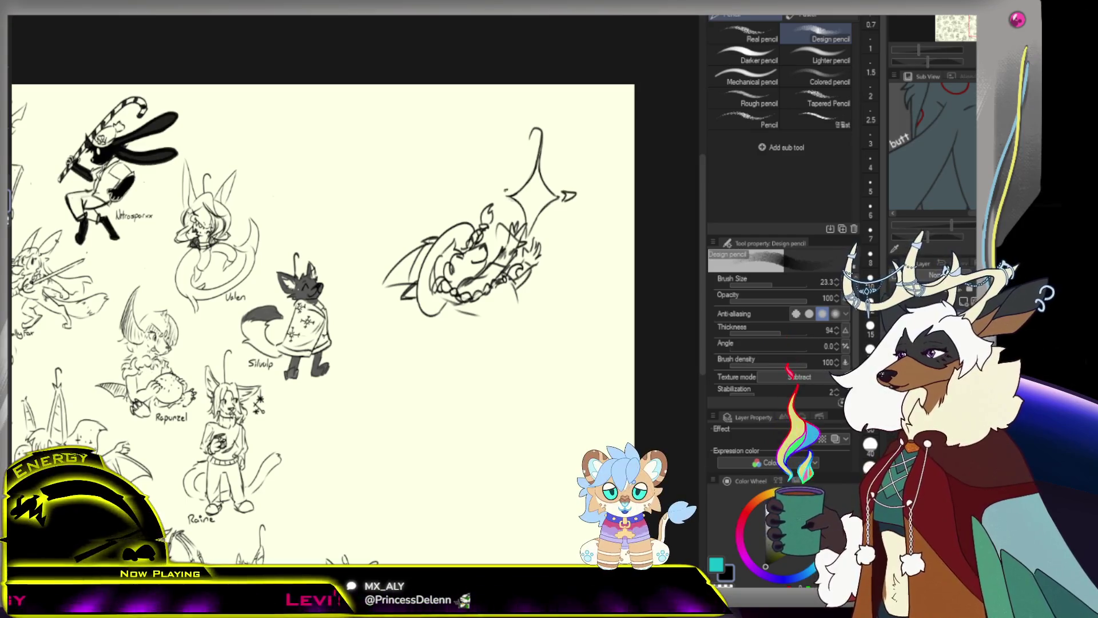
key(ctrl+z)
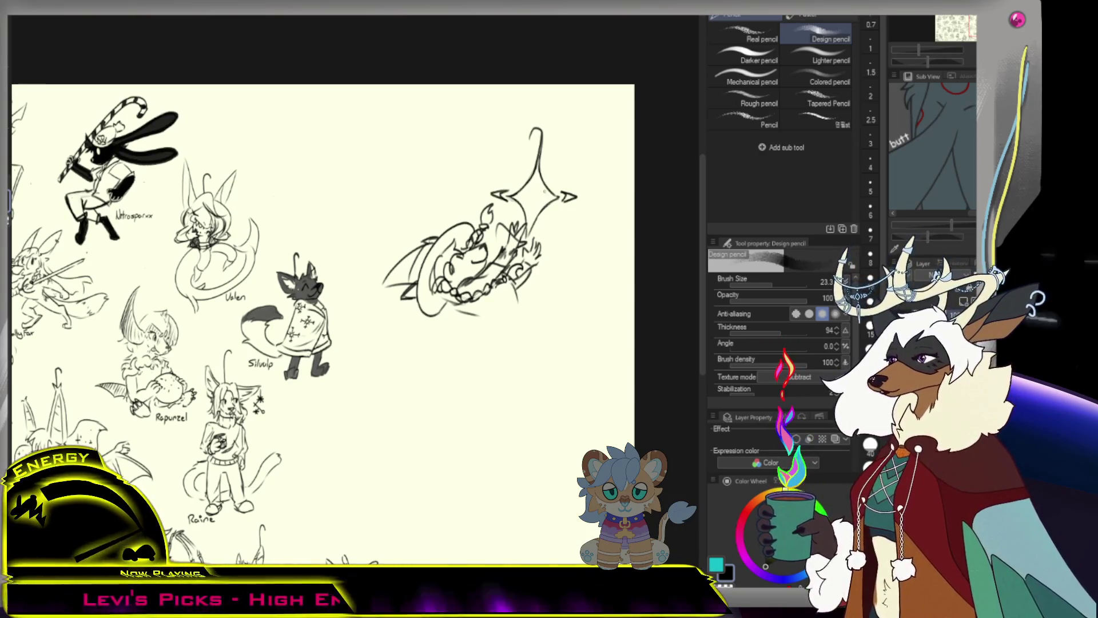
scroll(532, 279, down, 1)
scroll(532, 279, down, 1)
scroll(532, 279, down, 1)
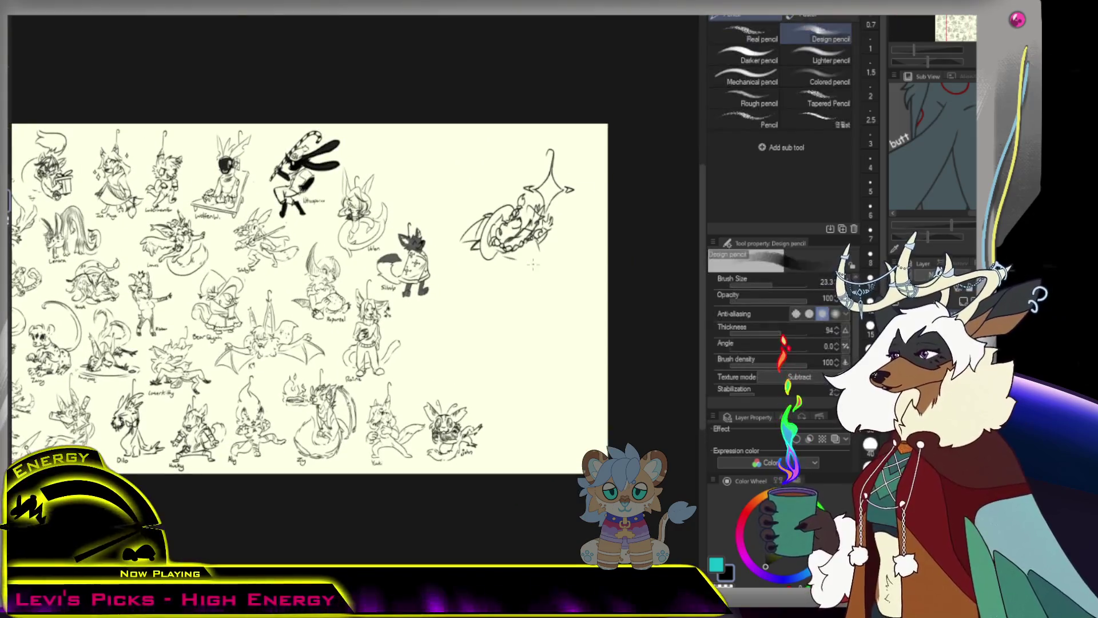
scroll(538, 249, up, 2)
scroll(538, 249, up, 1)
Sketch the lower body curve beneath the robe, undoing a misplaced stroke.
drag(546, 234, 571, 261)
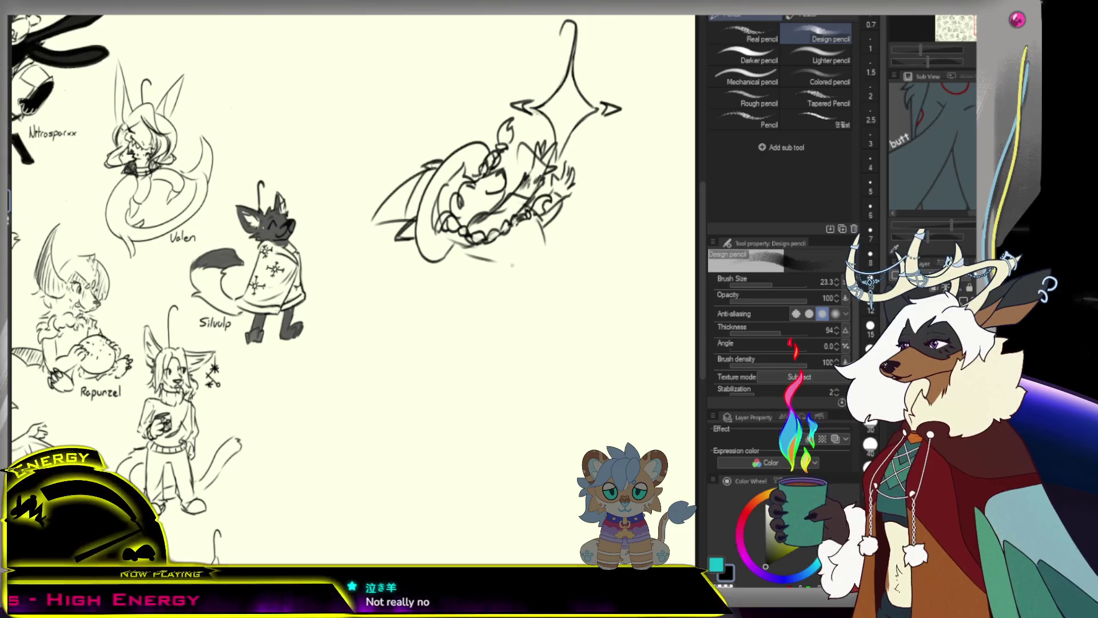
drag(500, 258, 508, 273)
mouse_move(541, 231)
mouse_down()
mouse_move(552, 276)
mouse_move(417, 322)
mouse_move(514, 338)
mouse_up()
key(ctrl+z)
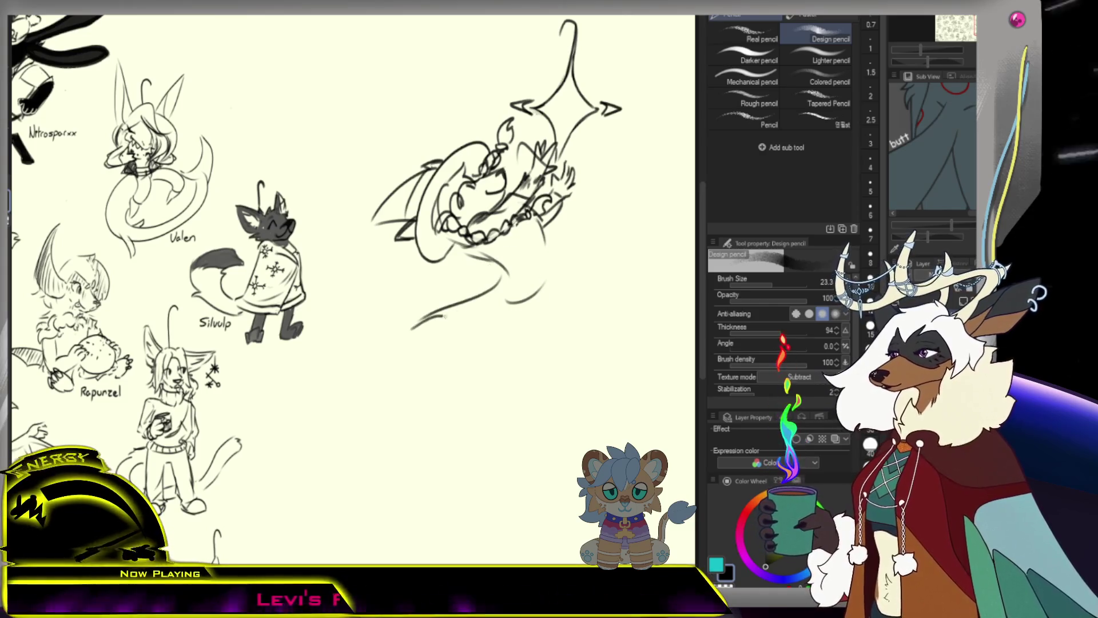
Draw the body's right side and small feet poking out, undoing a stray mark.
mouse_move(545, 242)
mouse_down()
mouse_move(565, 299)
mouse_move(467, 336)
mouse_up()
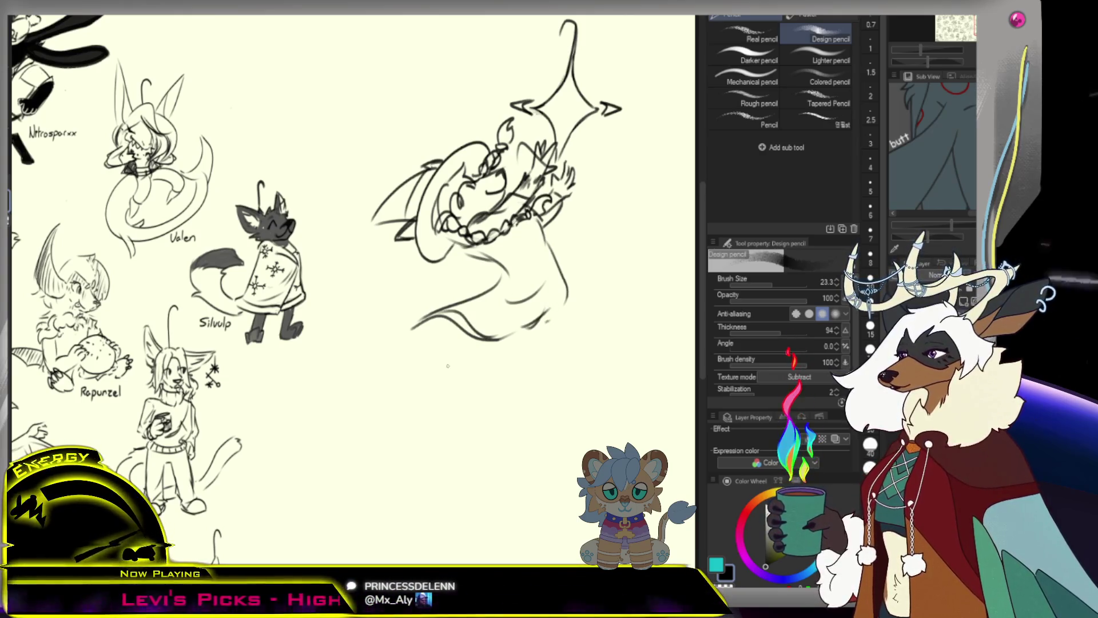
mouse_move(507, 339)
mouse_down()
mouse_move(464, 368)
mouse_move(508, 370)
mouse_up()
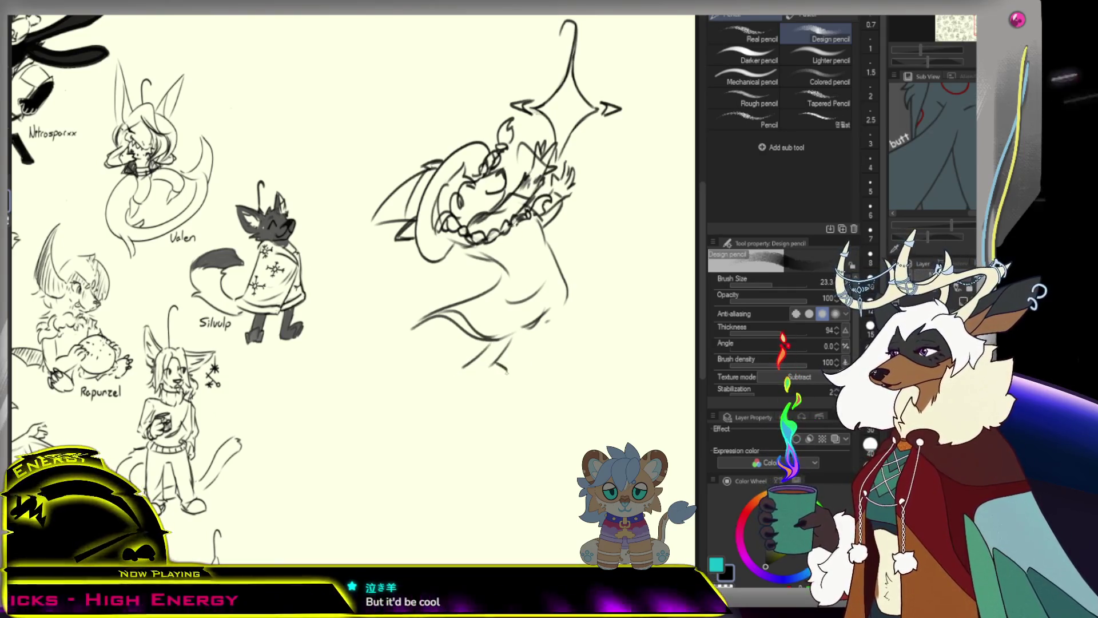
drag(540, 321, 528, 356)
key(ctrl+z)
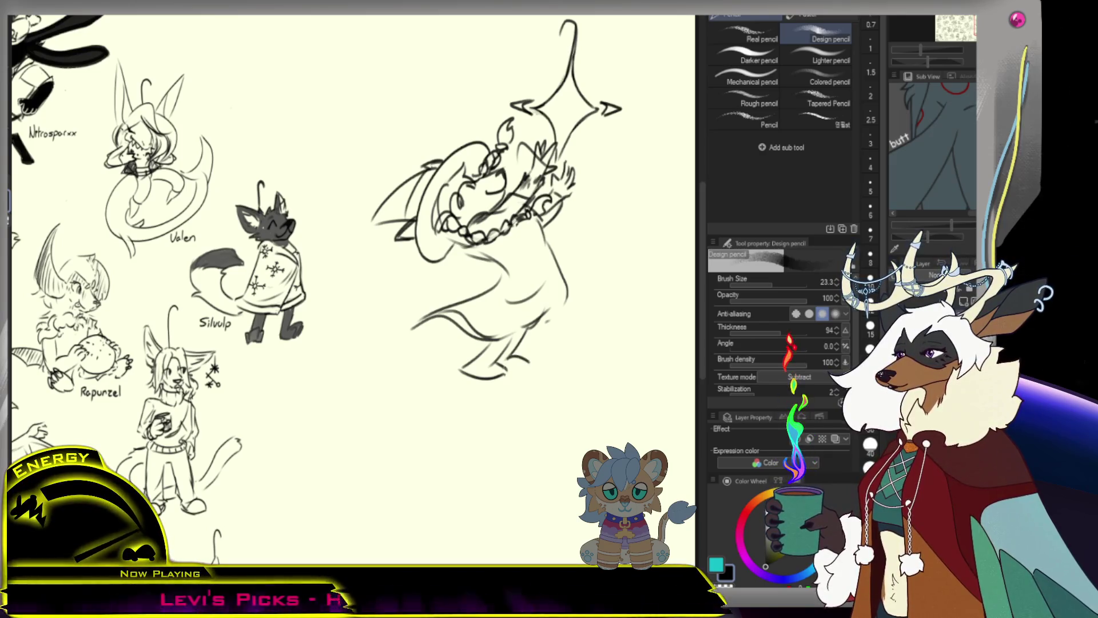
scroll(335, 300, down, 3)
scroll(336, 301, down, 1)
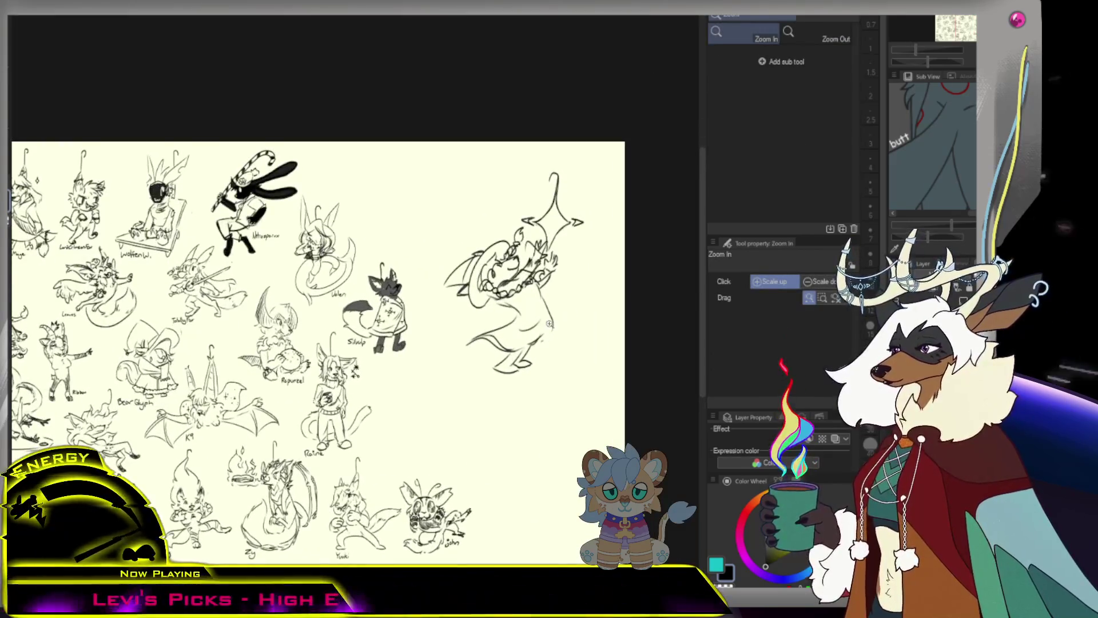
scroll(335, 301, up, 1)
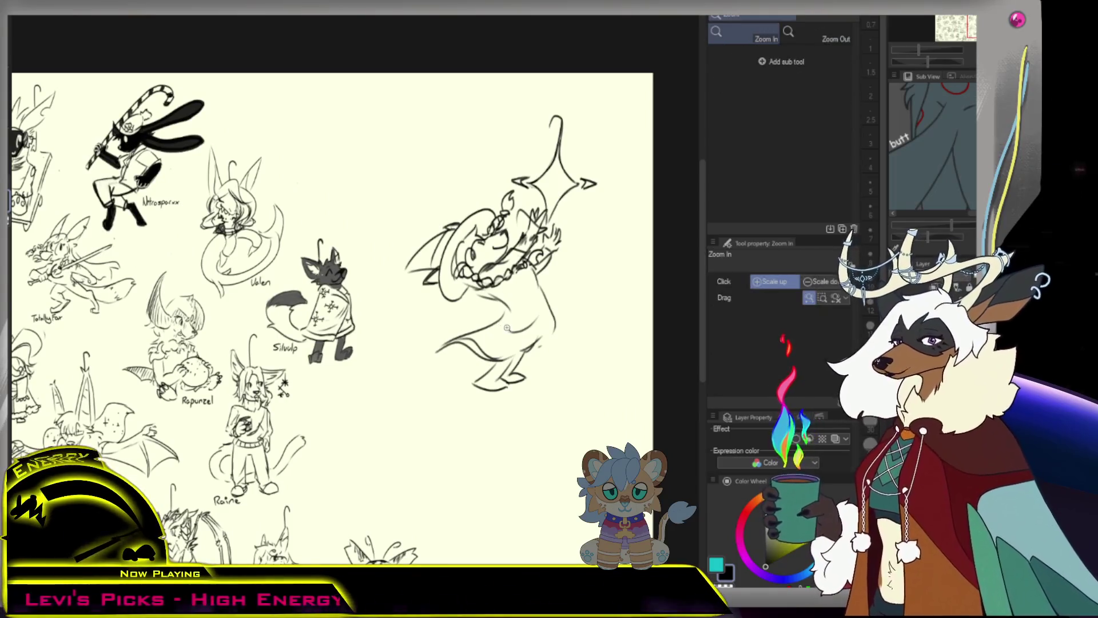
scroll(336, 318, down, 1)
Draw the long looping tail below the creature, redrawing it with a wider curve.
key(p)
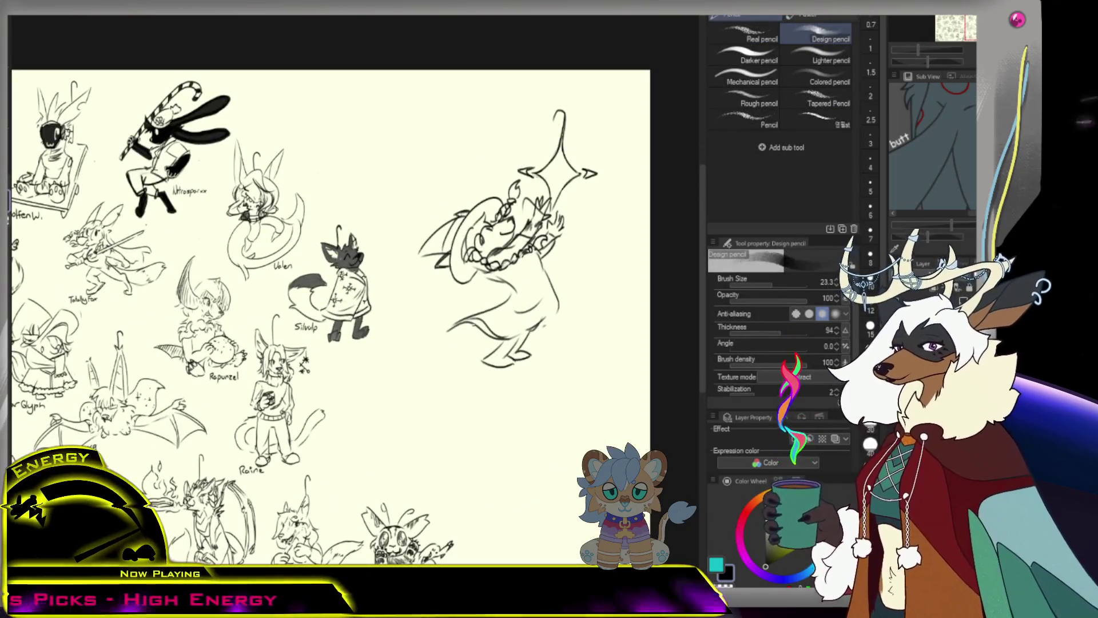
drag(565, 288, 515, 356)
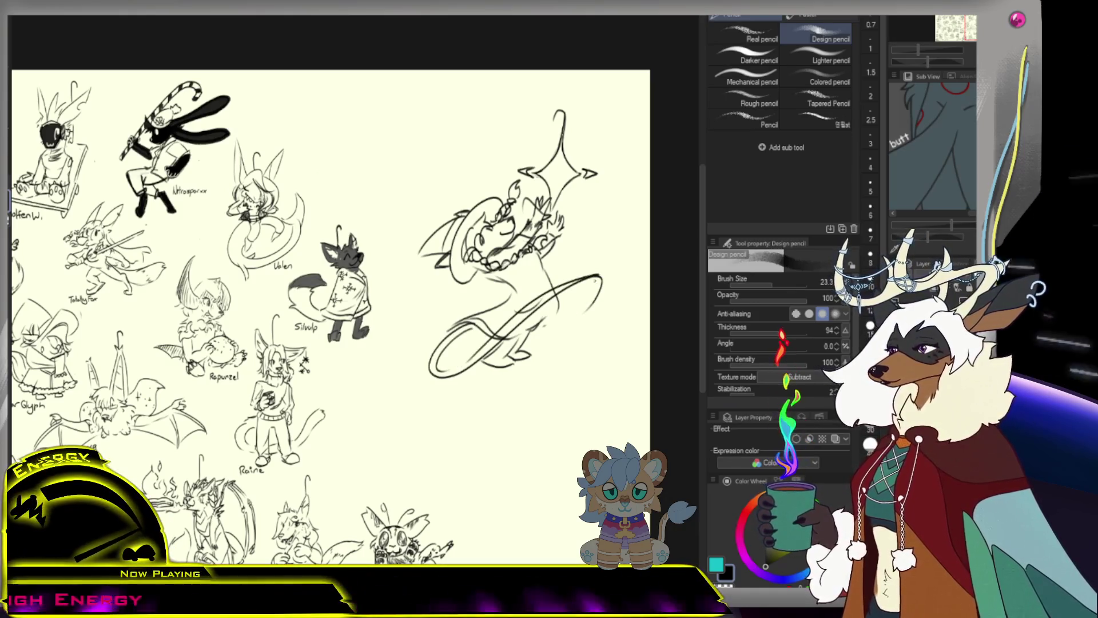
key(ctrl+z)
drag(562, 289, 607, 282)
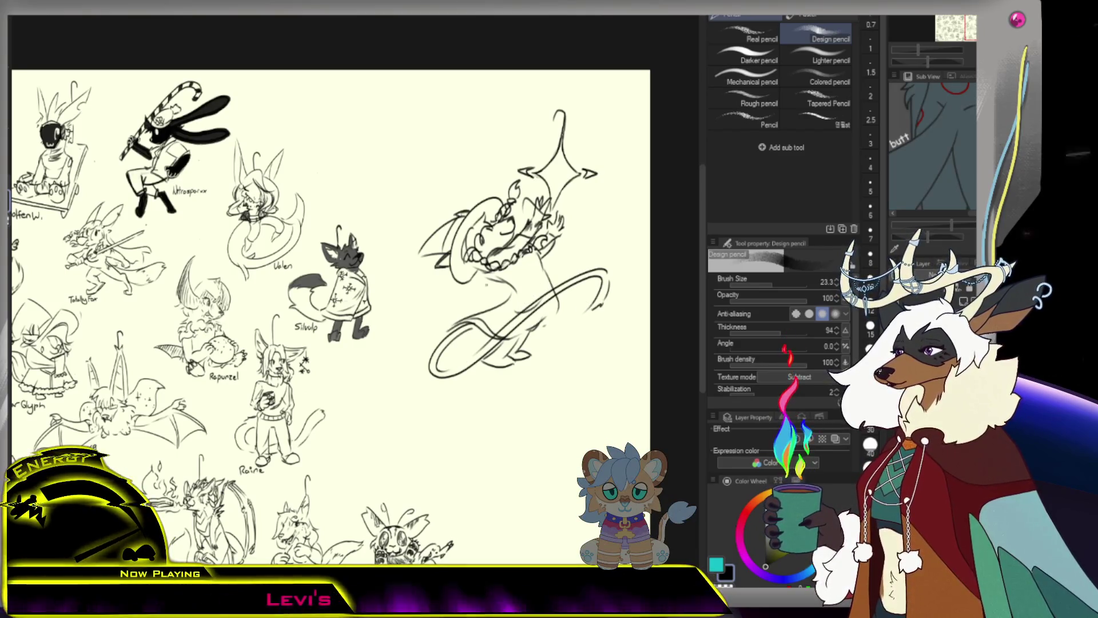
Erase stray tail lines and refine the loop with the pencil up close.
key(e)
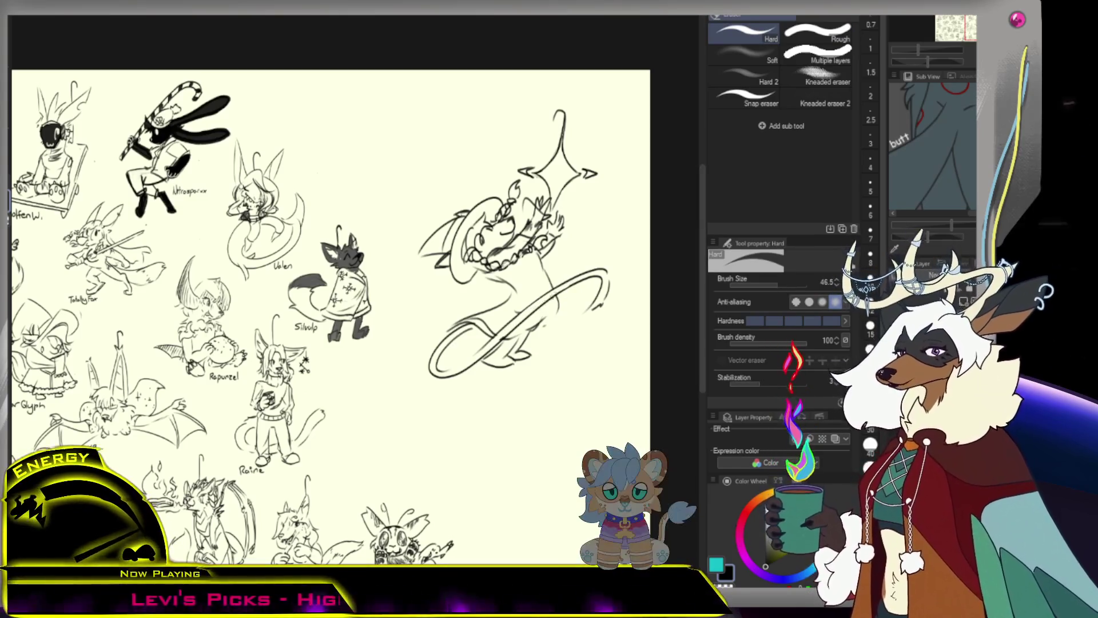
key(ctrl+alt+space)
click(554, 313)
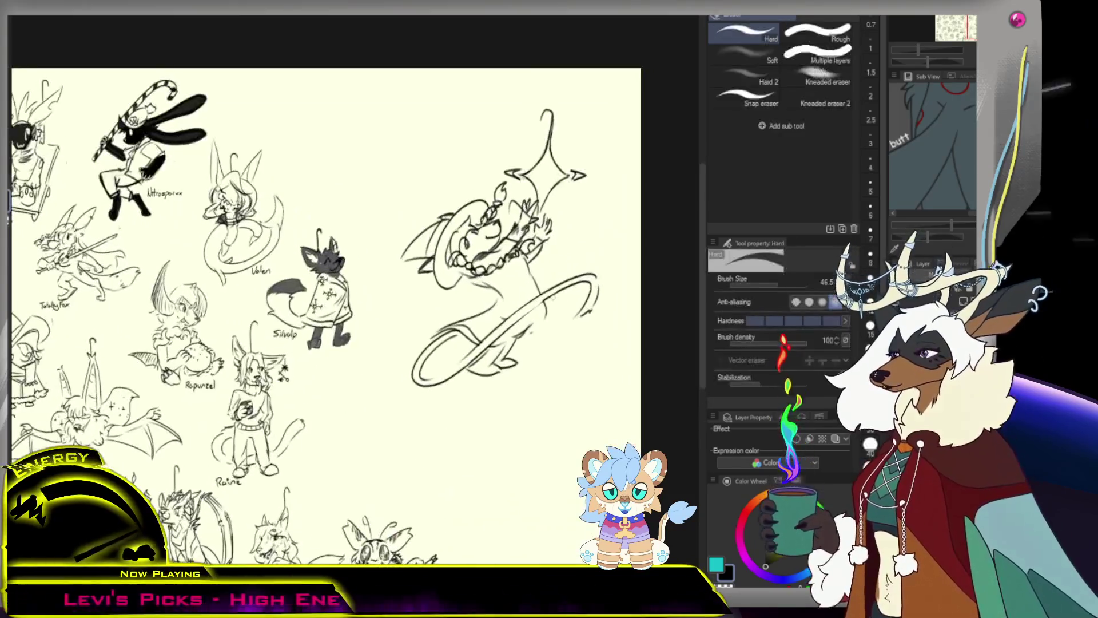
key(p)
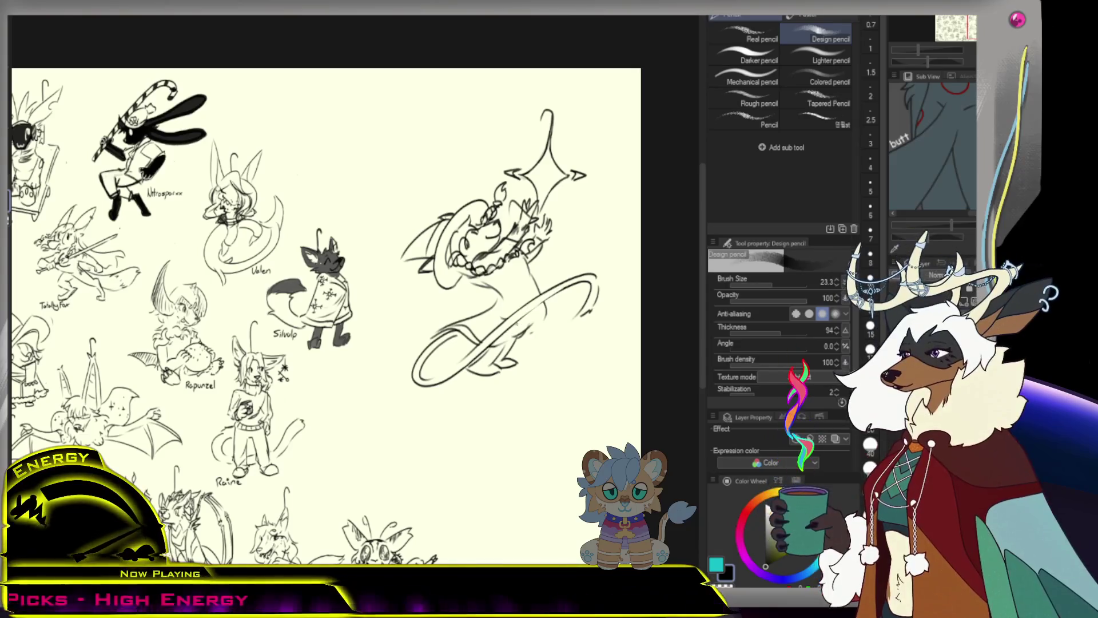
scroll(532, 361, down, 2)
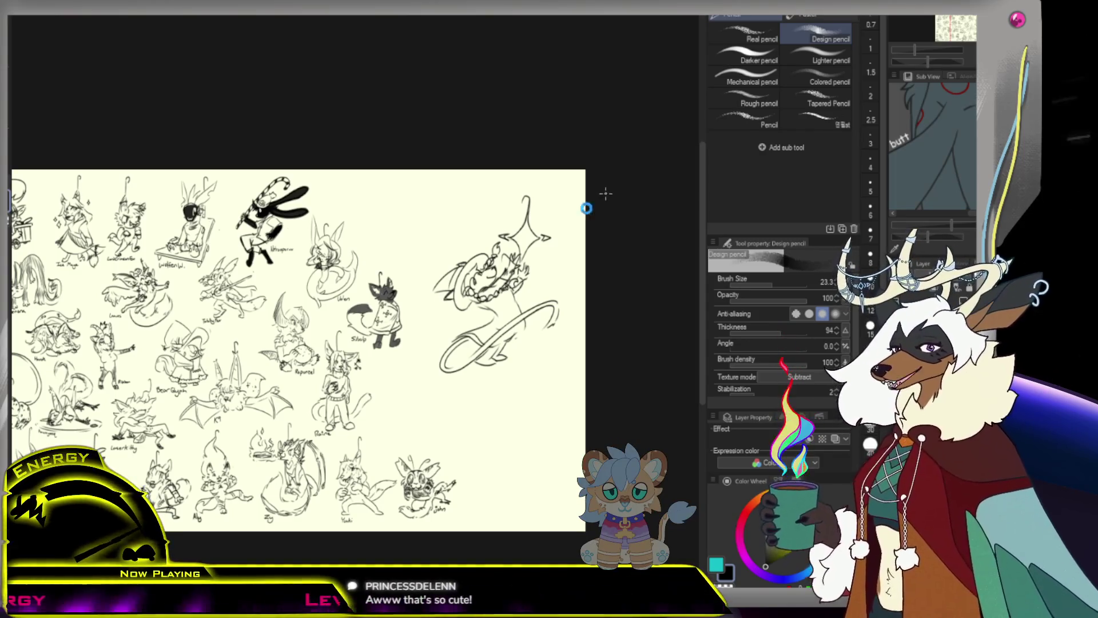
scroll(556, 296, up, 2)
scroll(556, 297, down, 2)
scroll(556, 297, up, 2)
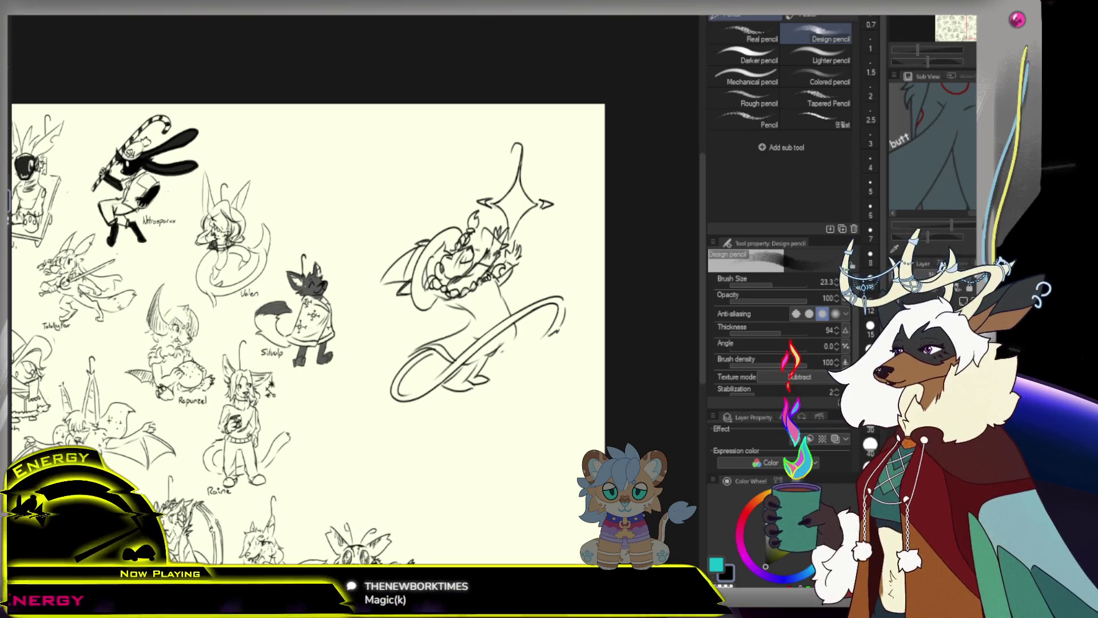
key(ctrl+space)
scroll(481, 272, up, 3)
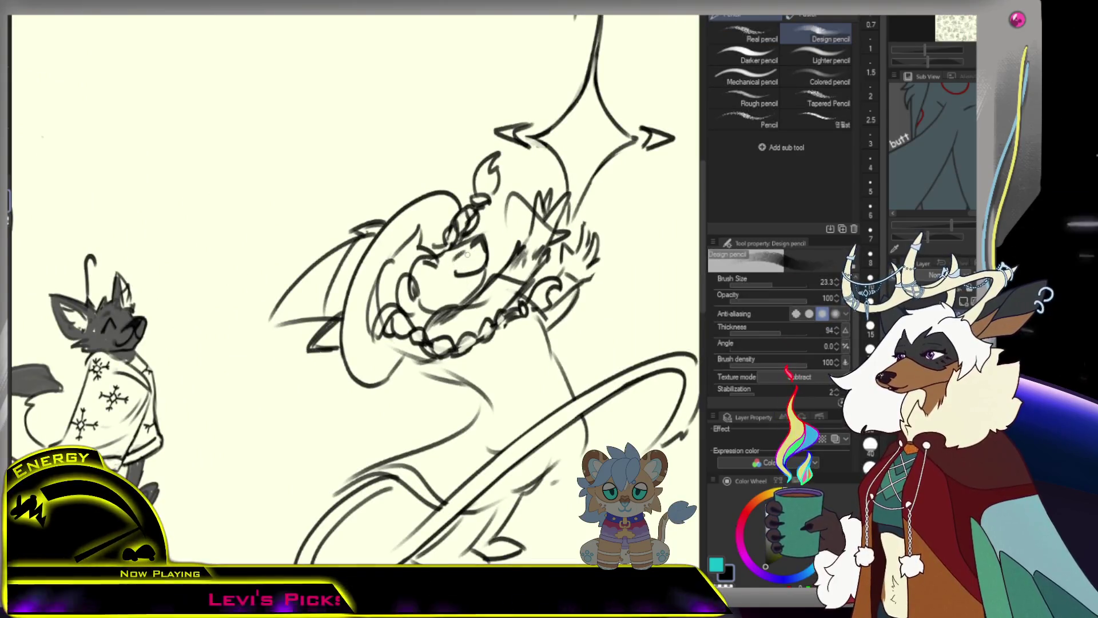
scroll(625, 178, down, 4)
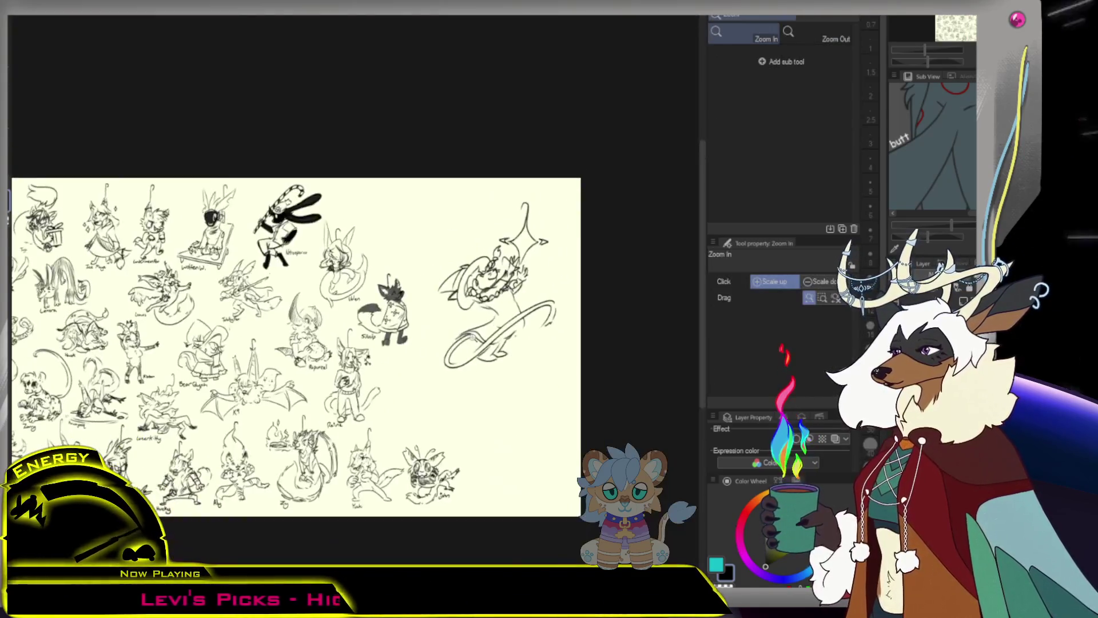
scroll(624, 177, up, 1)
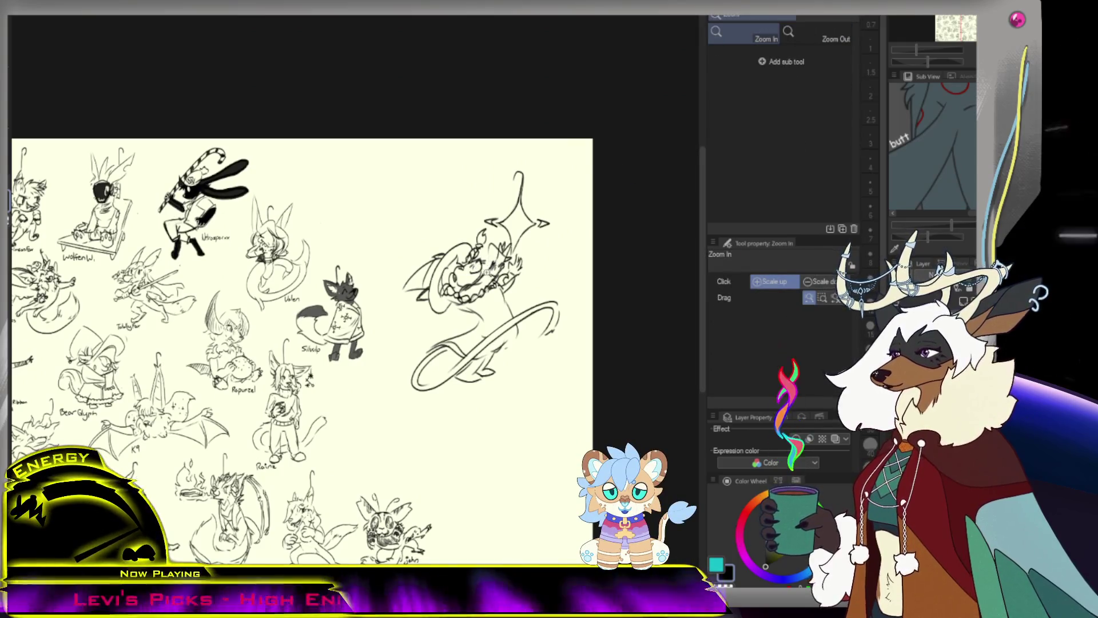
Tidy the creature's face and body lines, alternating pencil and eraser.
click(458, 269)
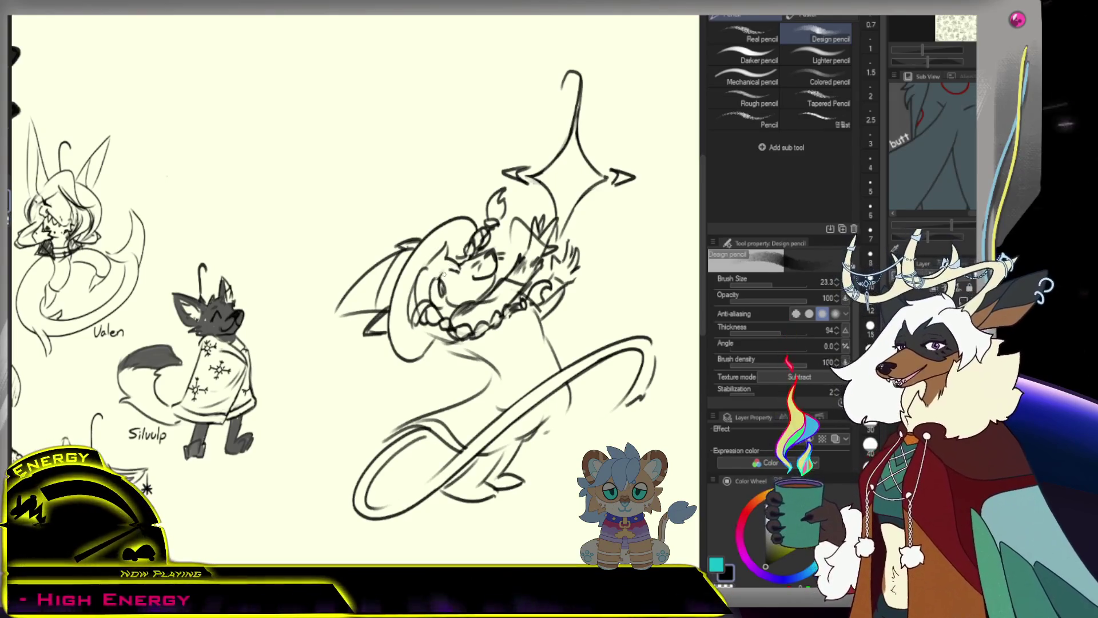
key(e)
scroll(354, 292, down, 5)
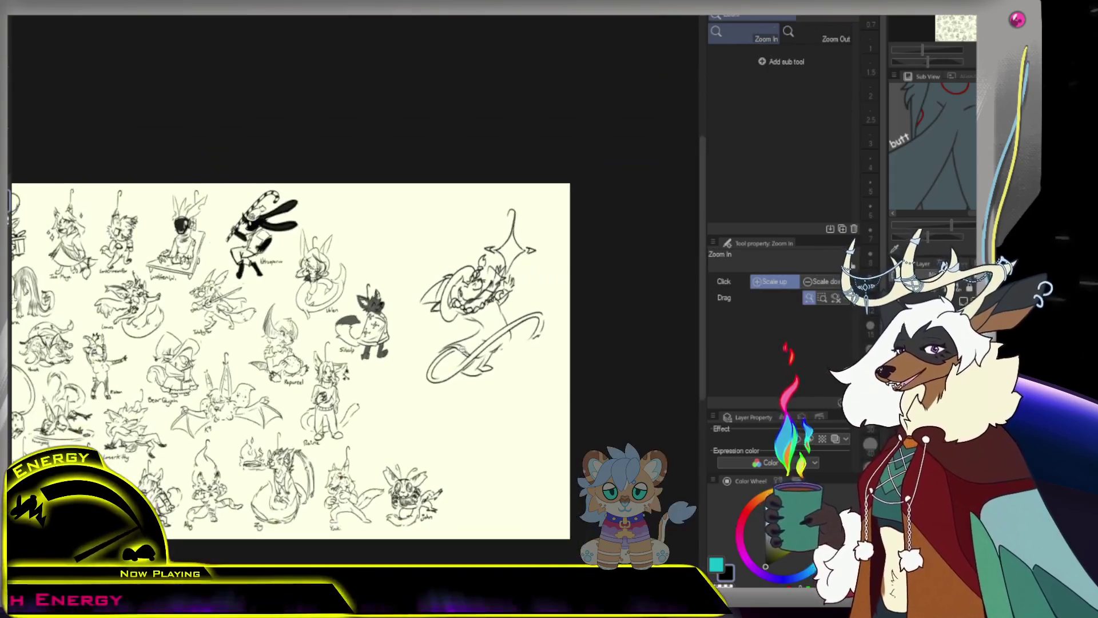
scroll(355, 292, up, 5)
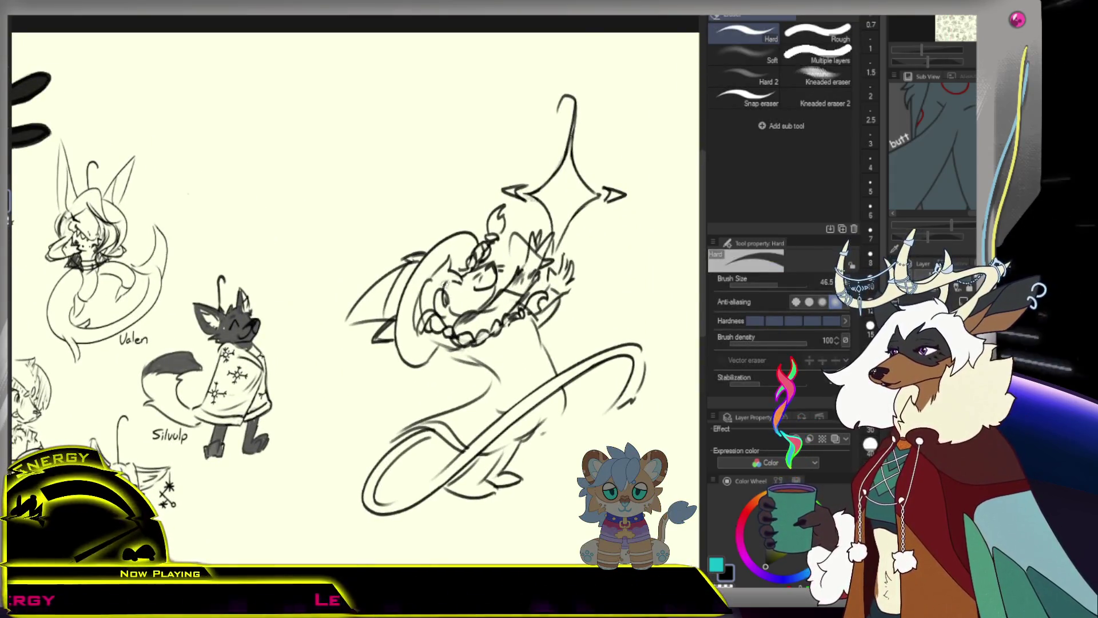
key(p)
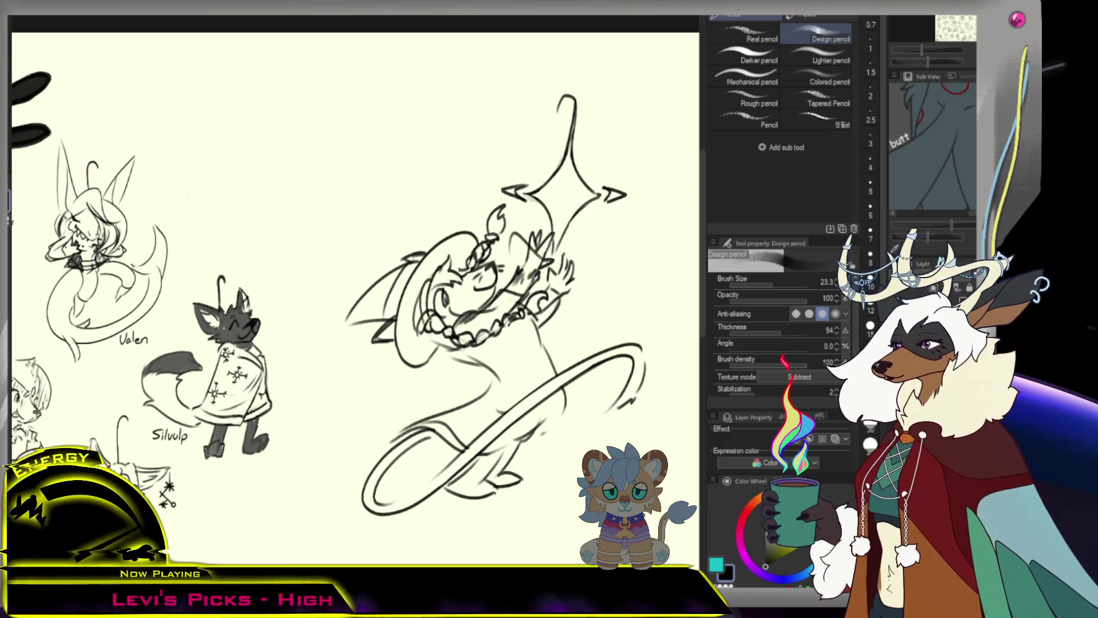
key(e)
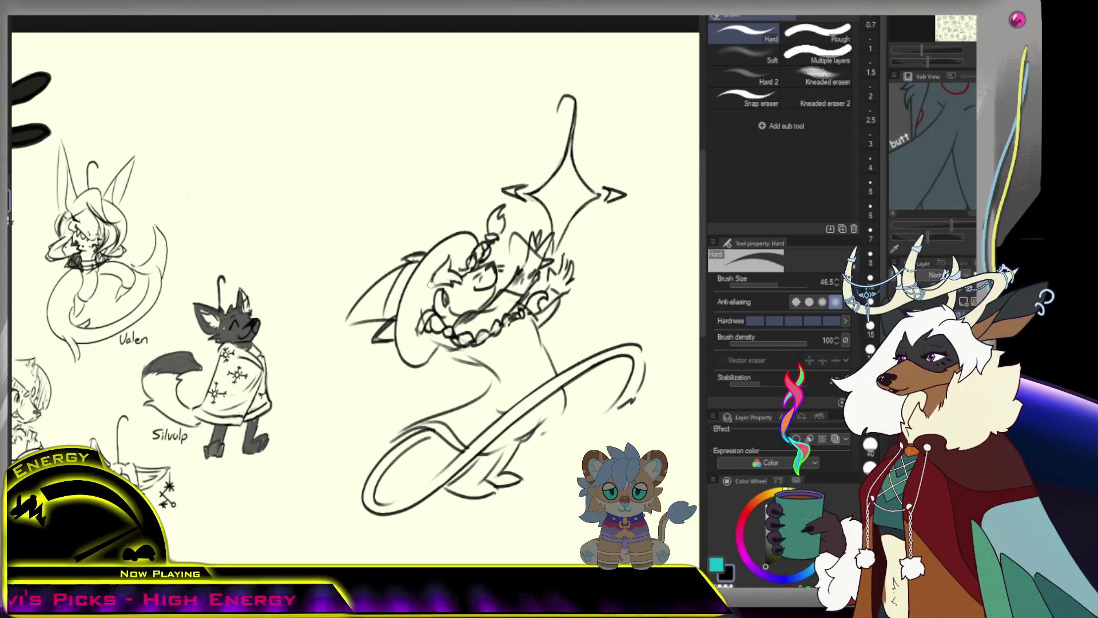
key(p)
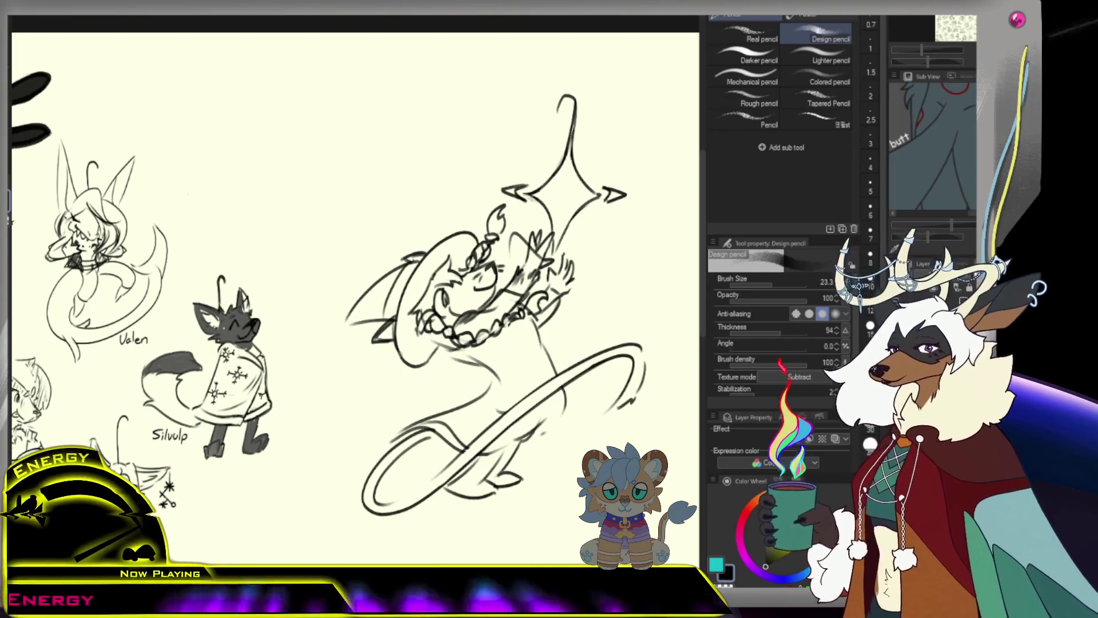
scroll(414, 343, down, 5)
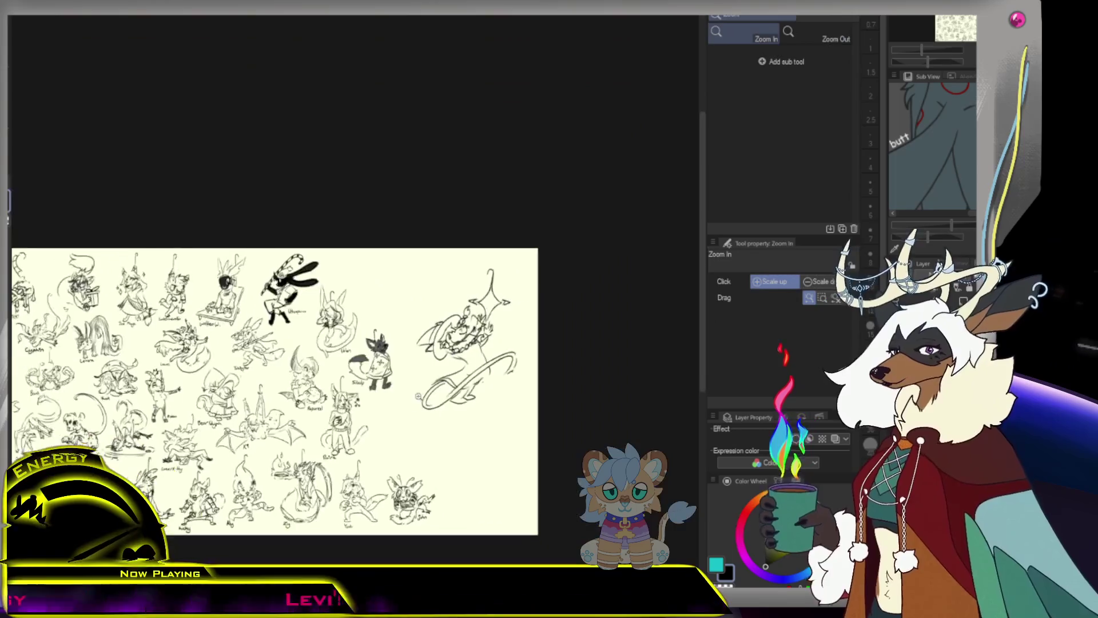
scroll(414, 343, up, 1)
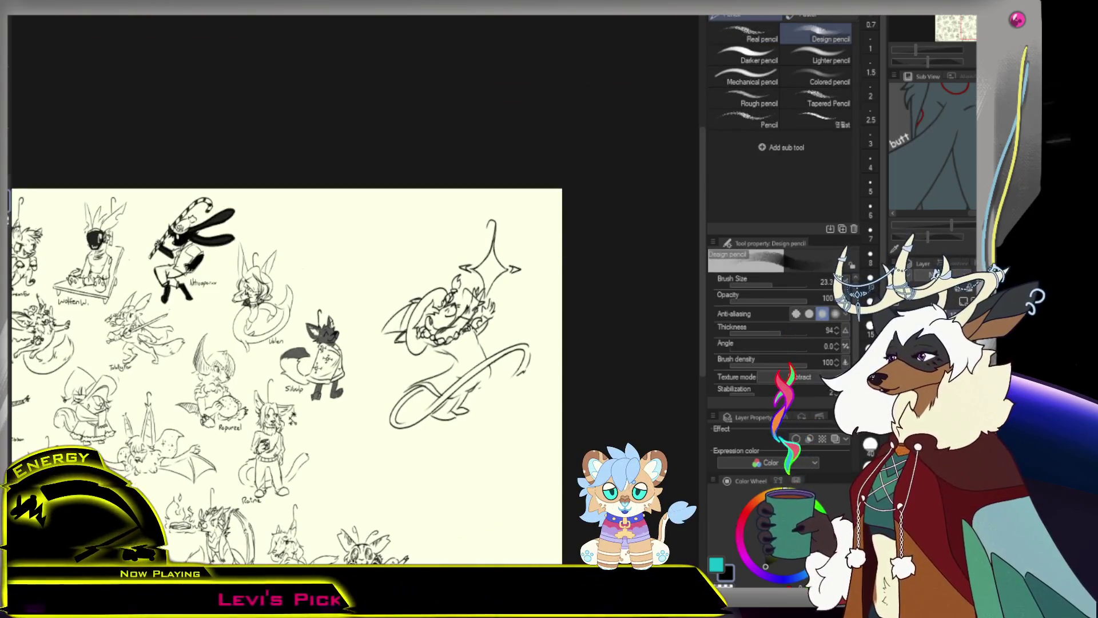
scroll(501, 396, up, 2)
scroll(502, 397, up, 2)
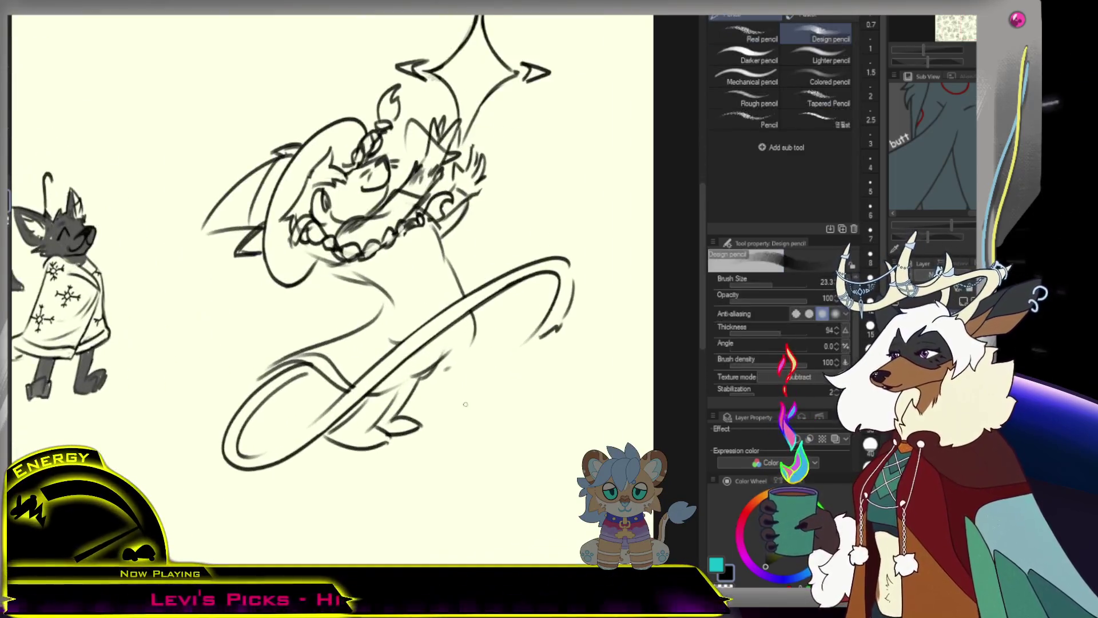
Letter the name Delenn beside the looping tail.
mouse_move(461, 391)
mouse_down()
mouse_move(463, 413)
mouse_move(547, 413)
mouse_up()
scroll(503, 401, down, 4)
scroll(502, 401, up, 2)
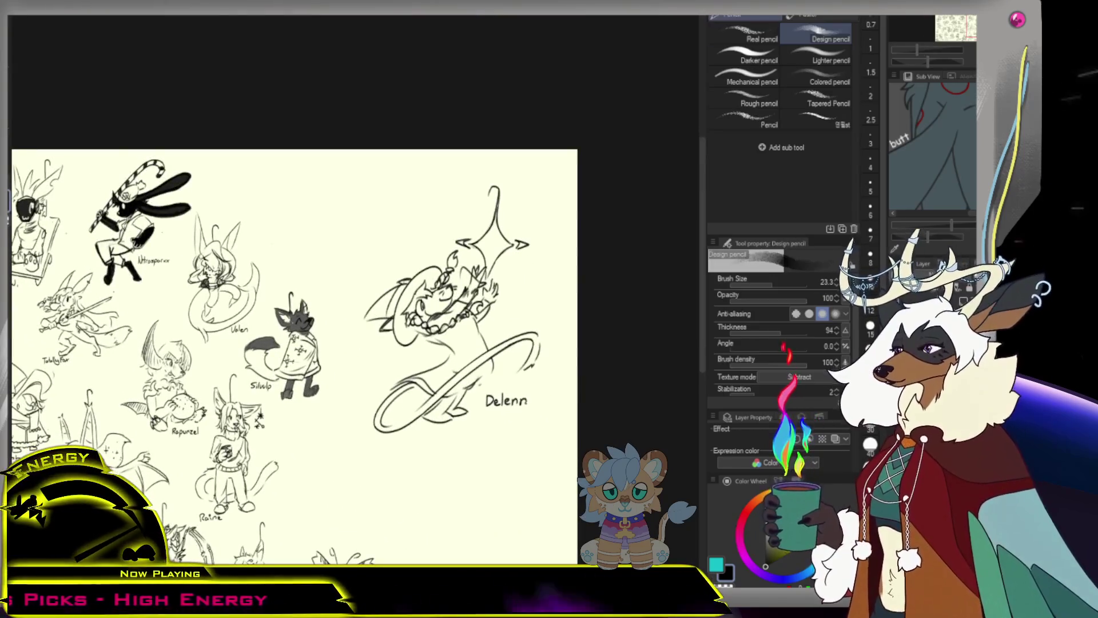
Lasso the Delenn sketch, scale it to 55% and fit the whole sheet in view.
key(m)
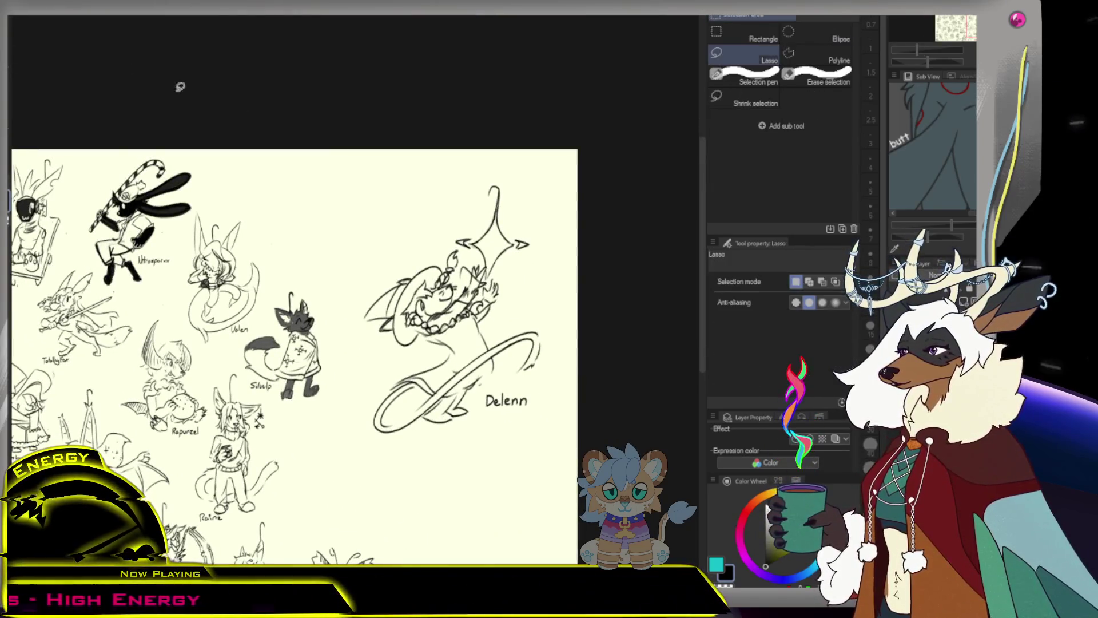
mouse_move(349, 433)
mouse_down()
mouse_move(577, 434)
mouse_move(457, 354)
mouse_move(383, 541)
mouse_move(391, 514)
mouse_up()
key(ctrl+t)
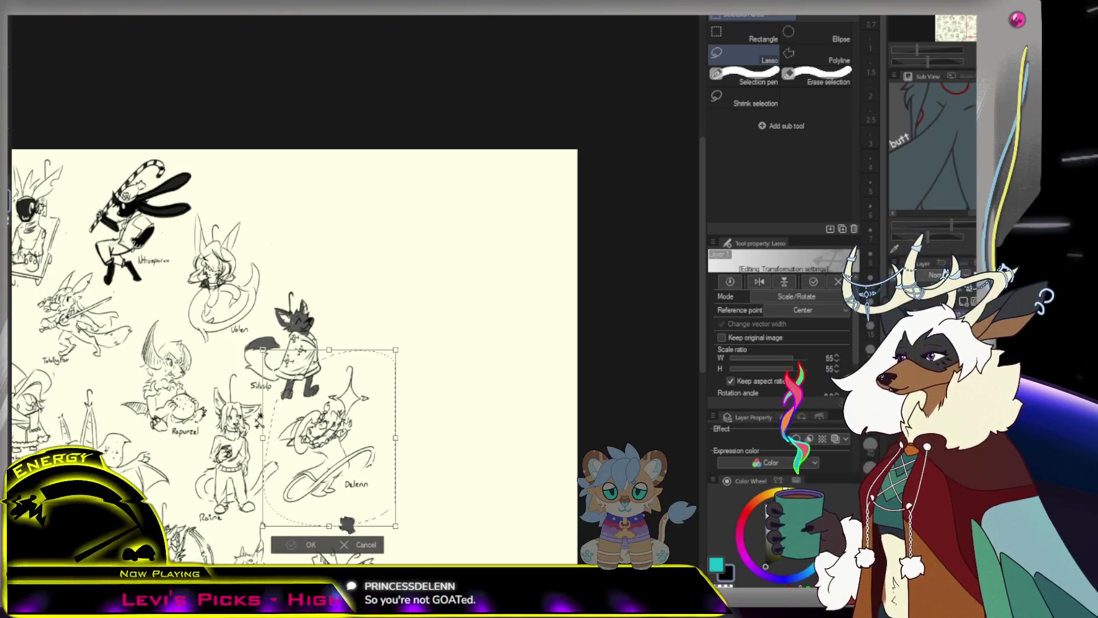
key(Return)
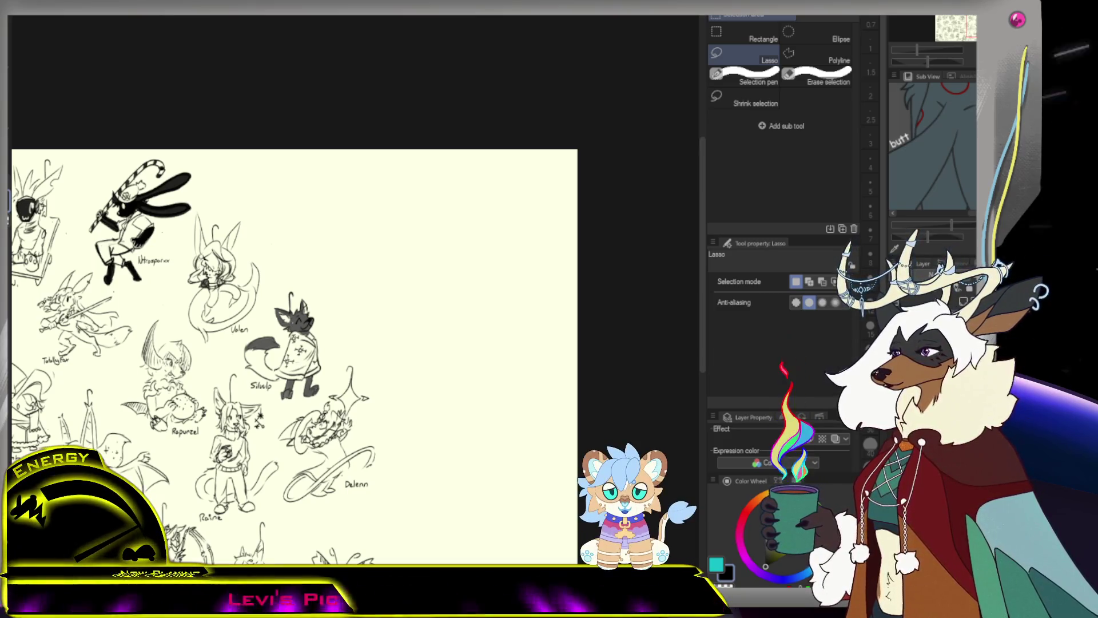
key(ctrl+0)
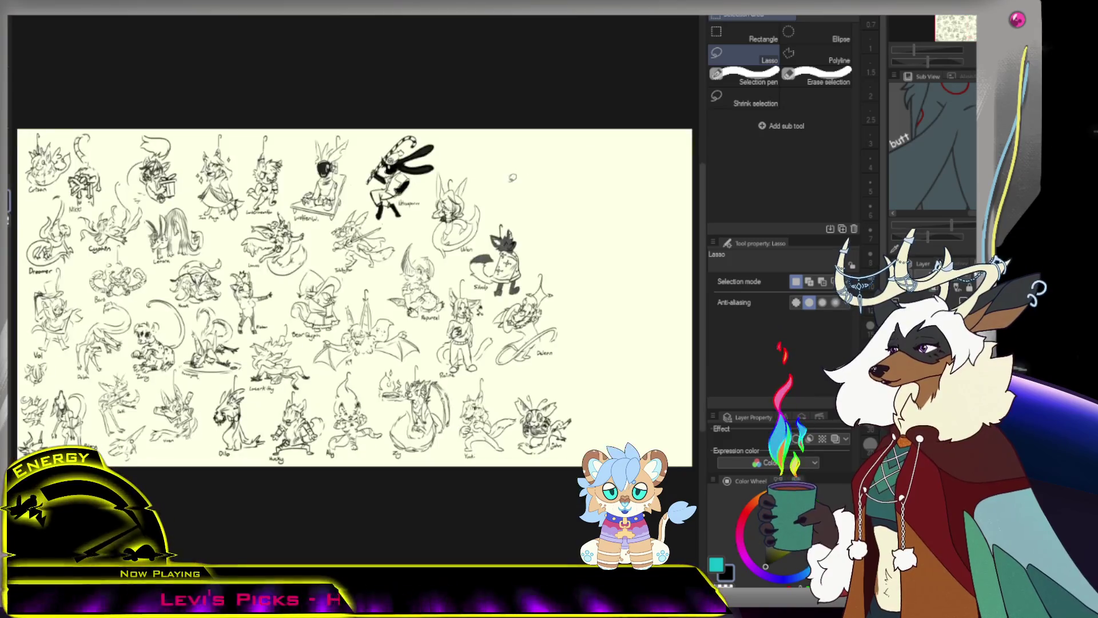
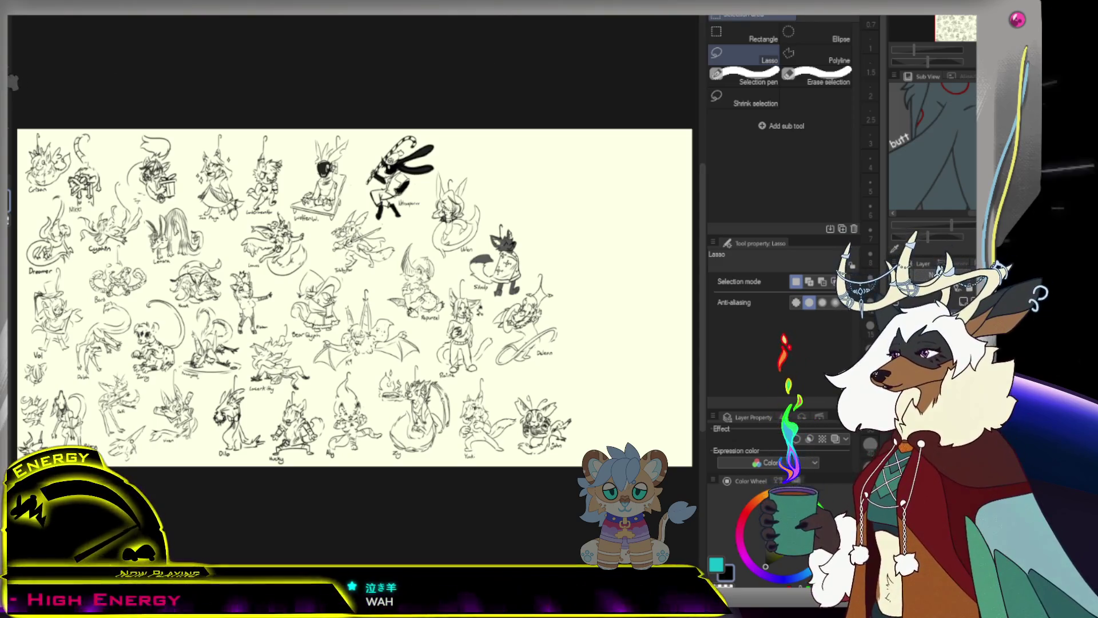
Zoom in on the Valen and Siluulp sketches and return to the Design pencil.
key(slash)
mouse_move(576, 226)
mouse_down()
mouse_move(465, 157)
mouse_move(473, 201)
mouse_move(567, 112)
mouse_up()
key(p)
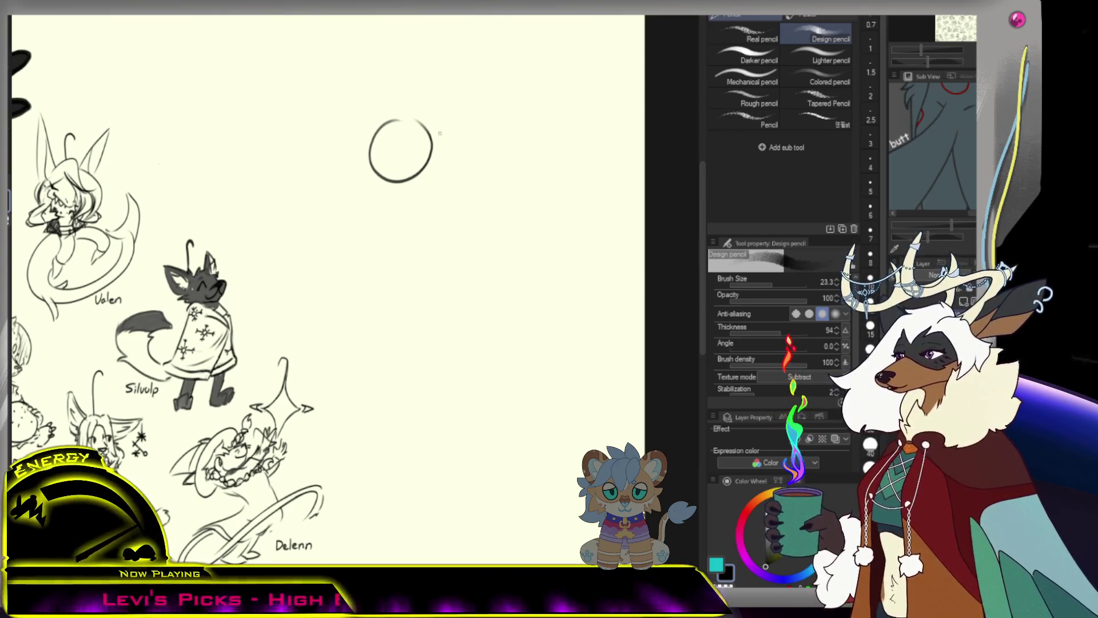
Undo stray marks in the circle, add a small muzzle mark and sketch a tuft above the head.
key(ctrl+z)
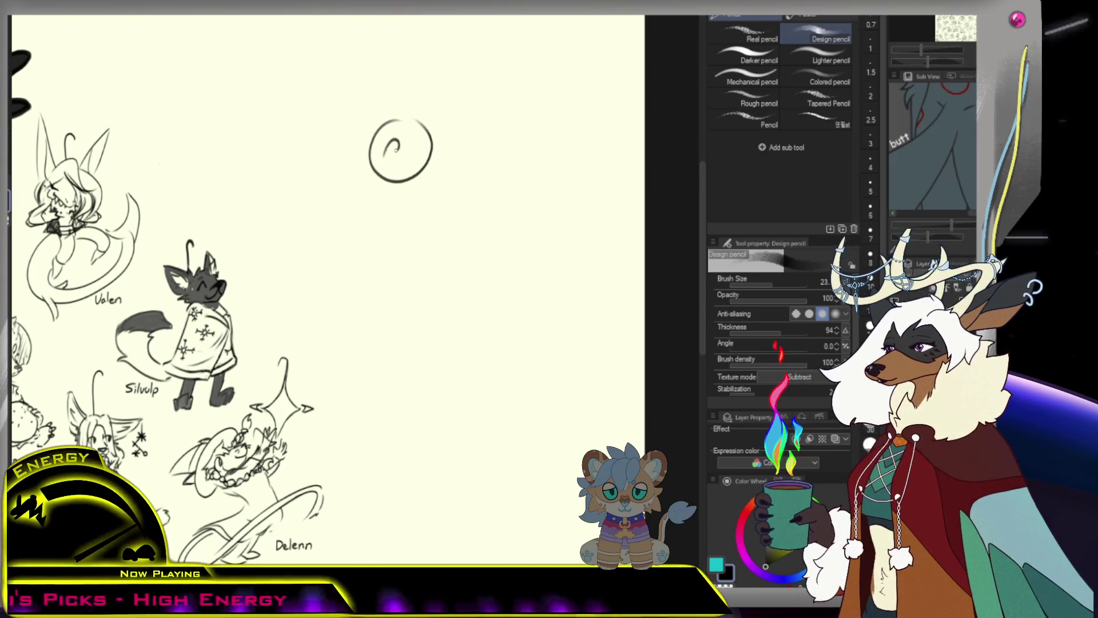
key(ctrl+z)
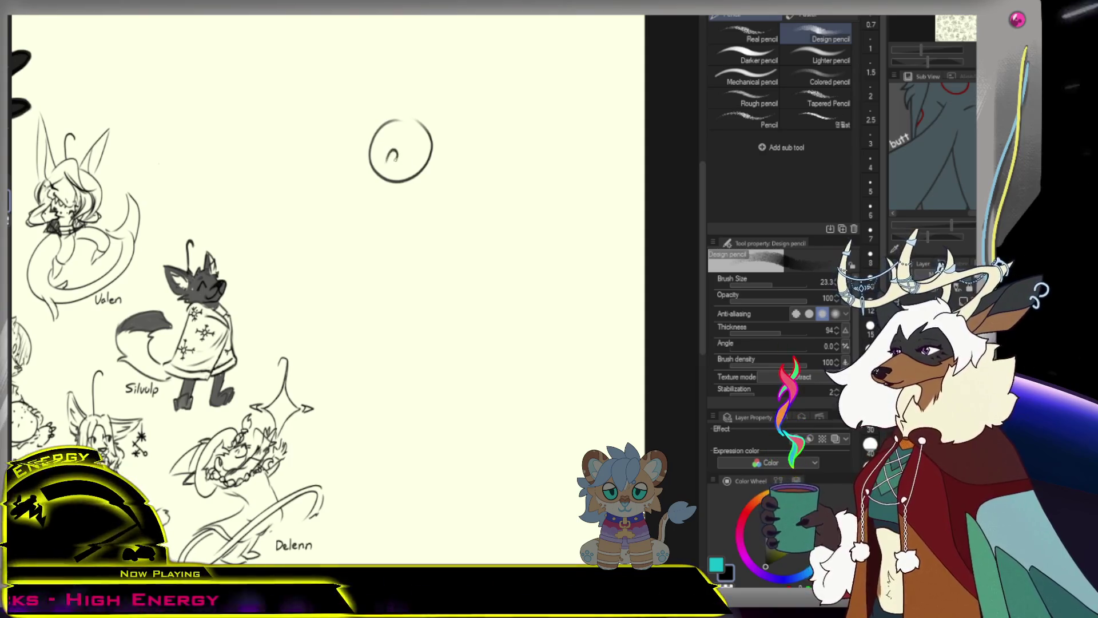
drag(396, 160, 402, 164)
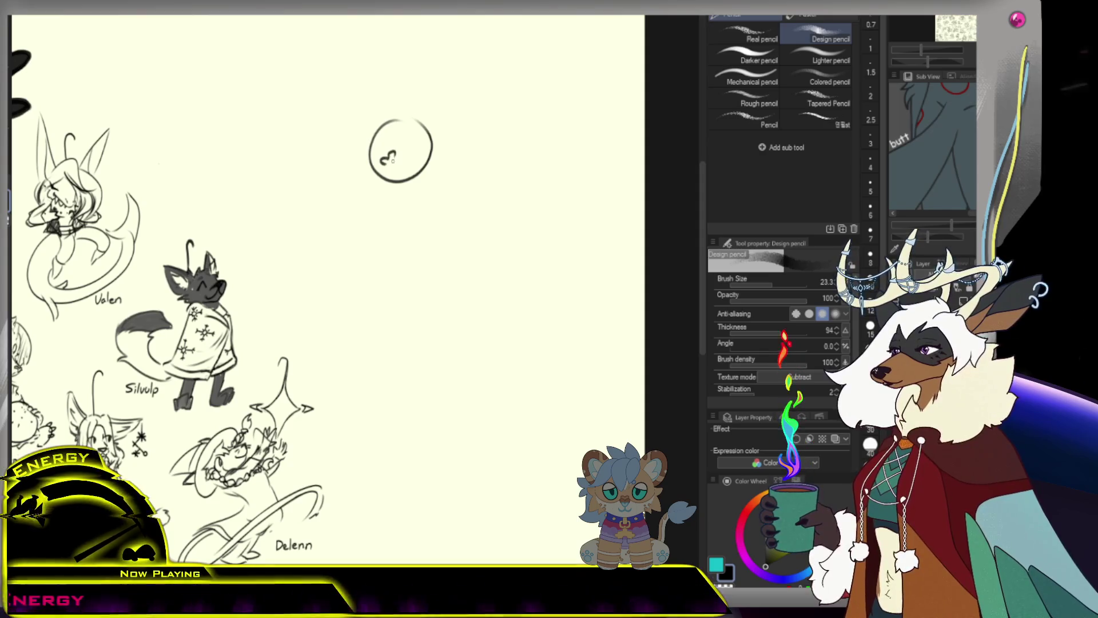
key(e)
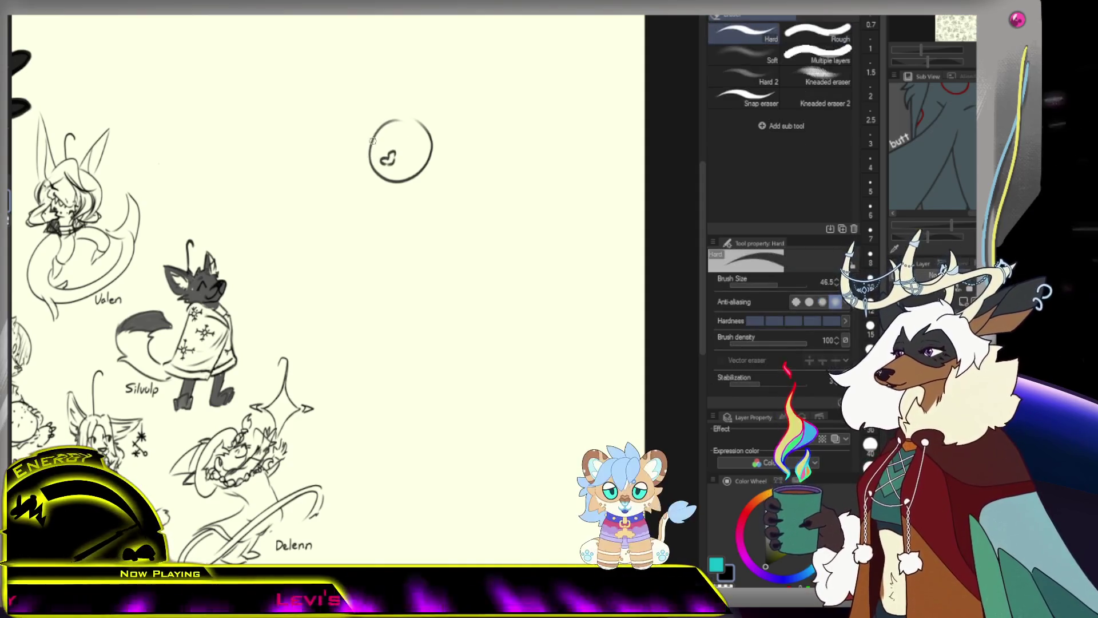
key(p)
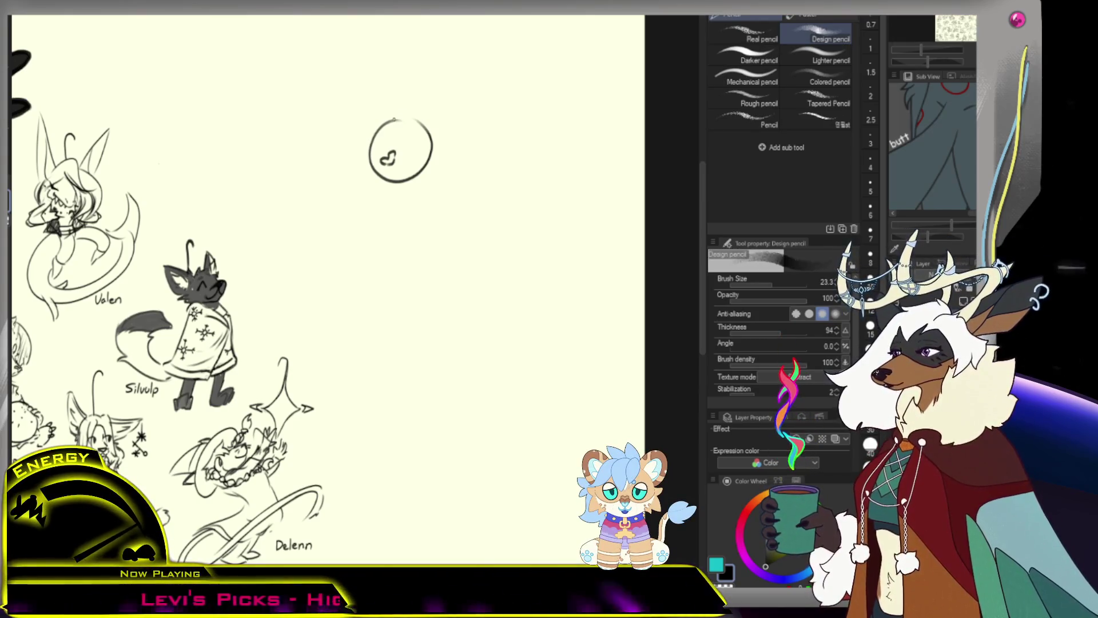
mouse_move(392, 92)
mouse_down()
mouse_move(412, 90)
mouse_move(426, 113)
mouse_up()
key(ctrl+z)
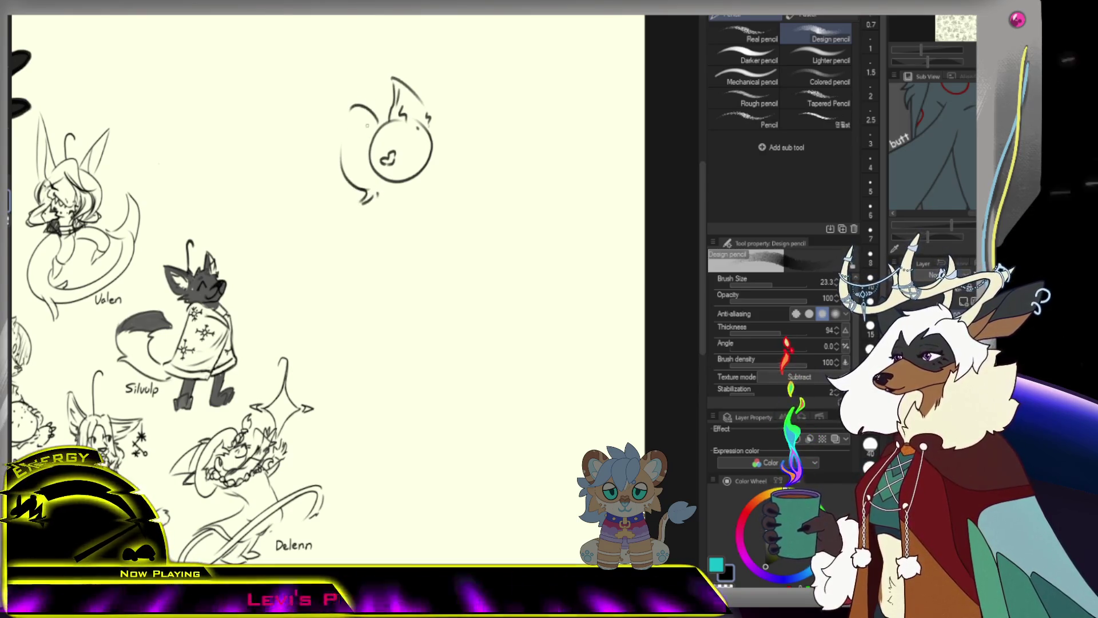
Erase the left part of the head circle and sketch the face features back in.
key(e)
mouse_move(382, 129)
mouse_down()
mouse_move(378, 172)
mouse_move(428, 131)
mouse_up()
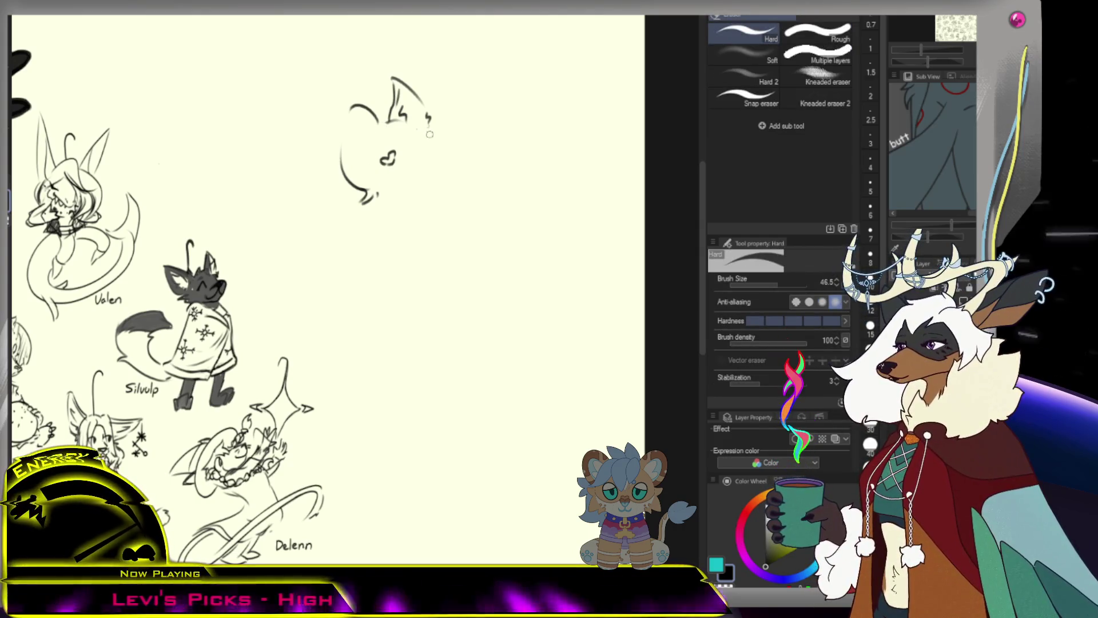
key(p)
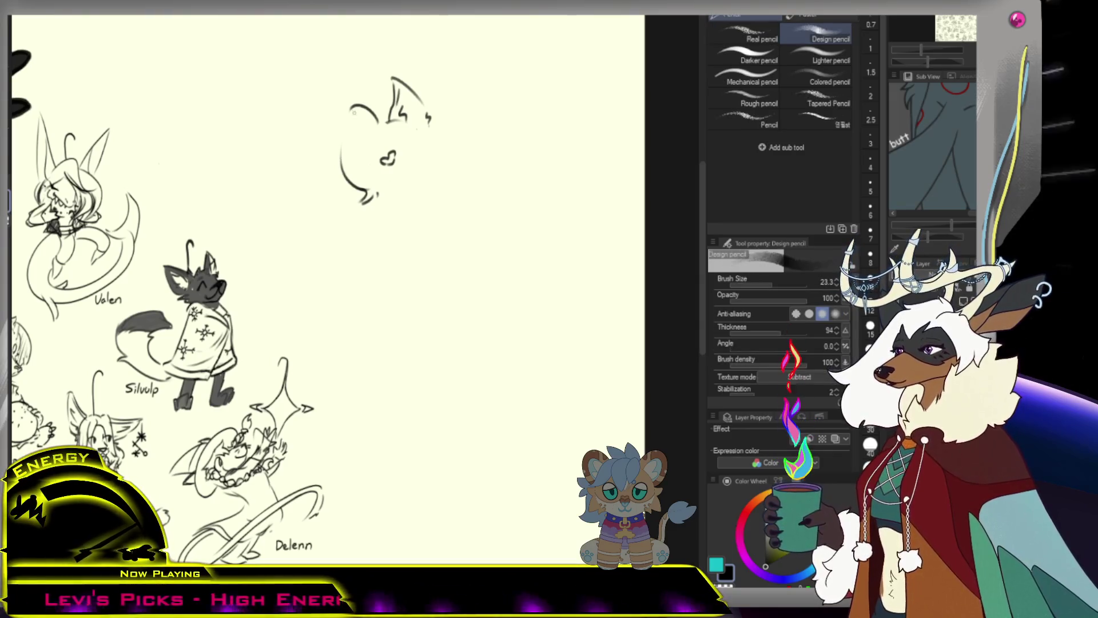
drag(394, 130, 372, 151)
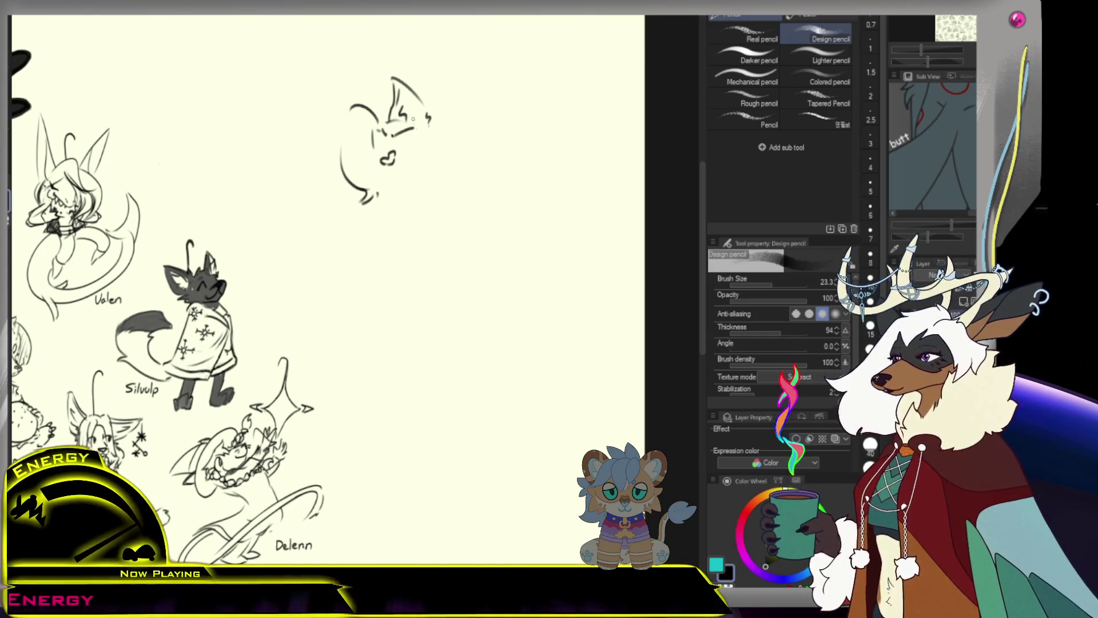
mouse_move(404, 125)
mouse_down()
mouse_move(397, 142)
mouse_move(418, 155)
mouse_move(369, 153)
mouse_up()
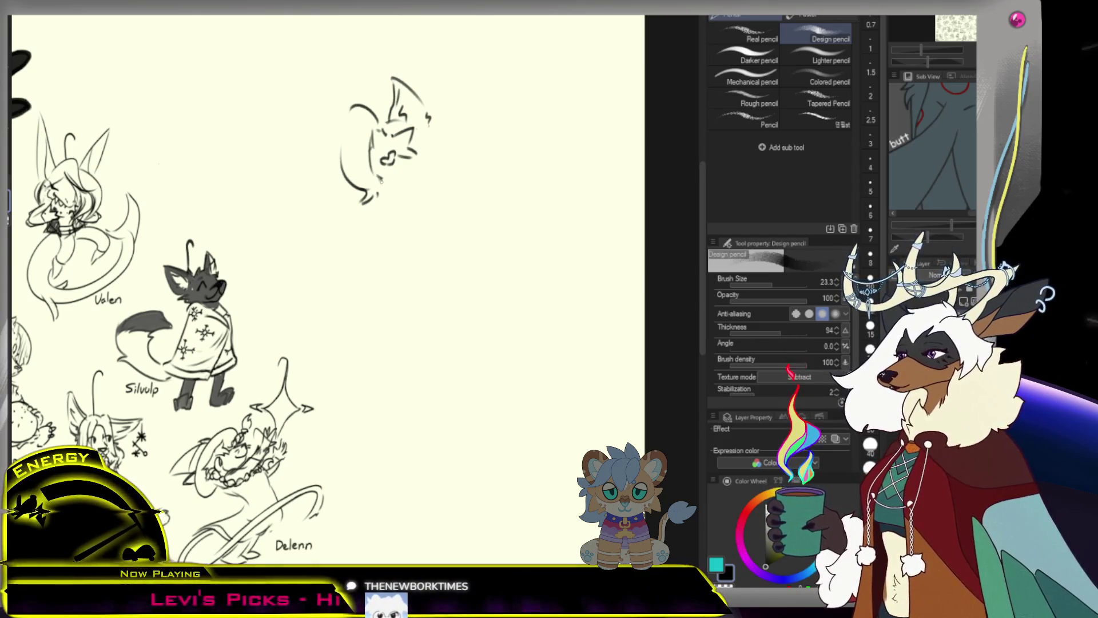
drag(376, 147, 363, 158)
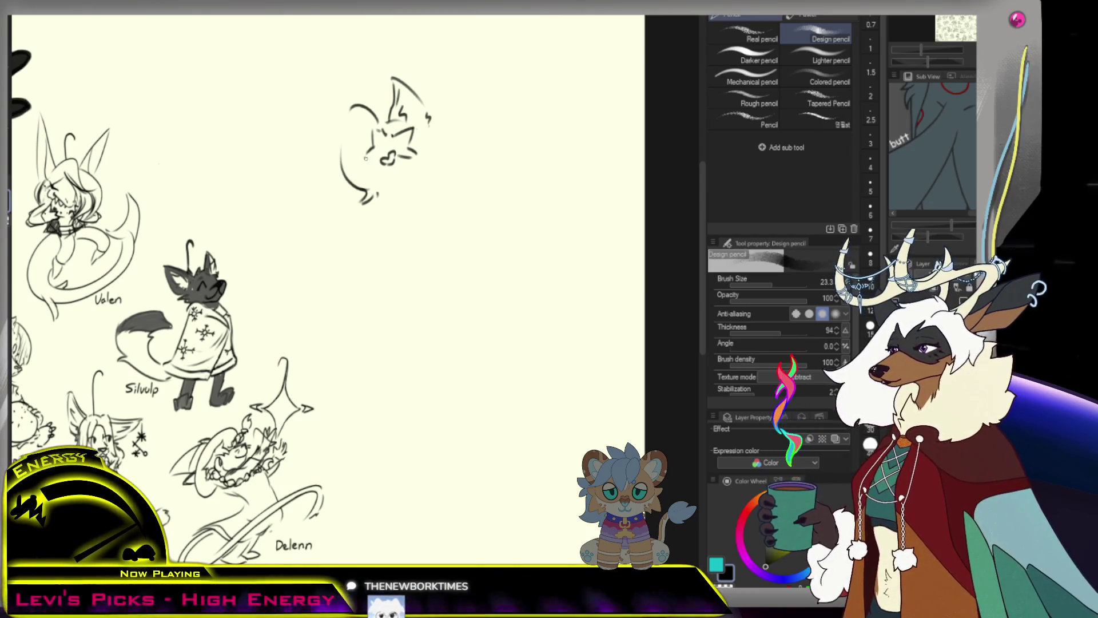
Darken the cat face's eye marks and redraw the head's rounded left outline.
key(e)
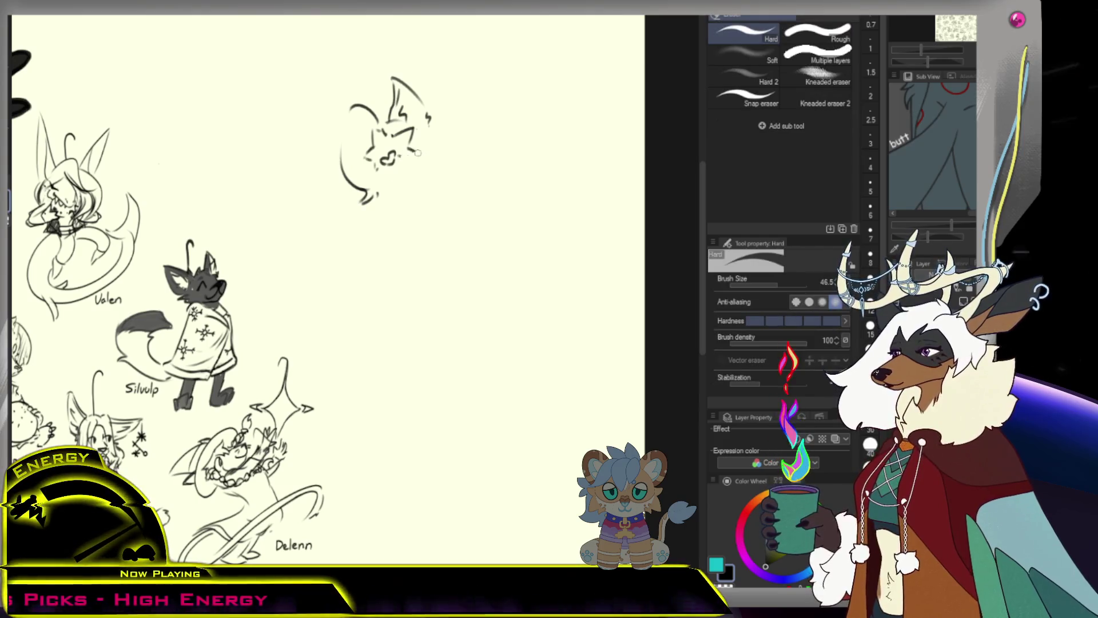
key(p)
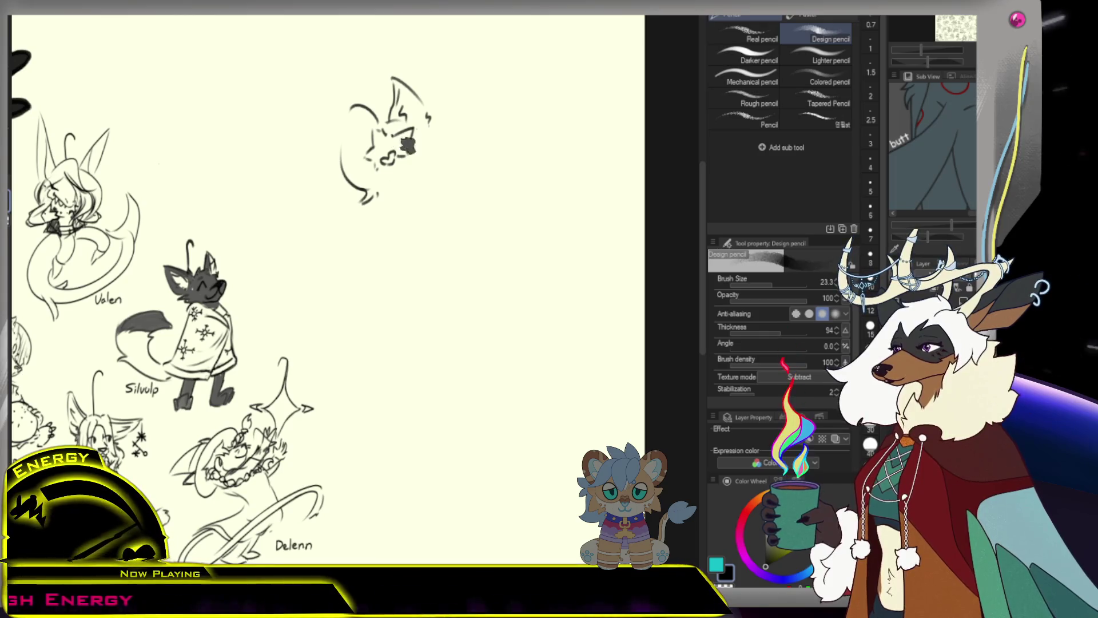
drag(393, 144, 408, 153)
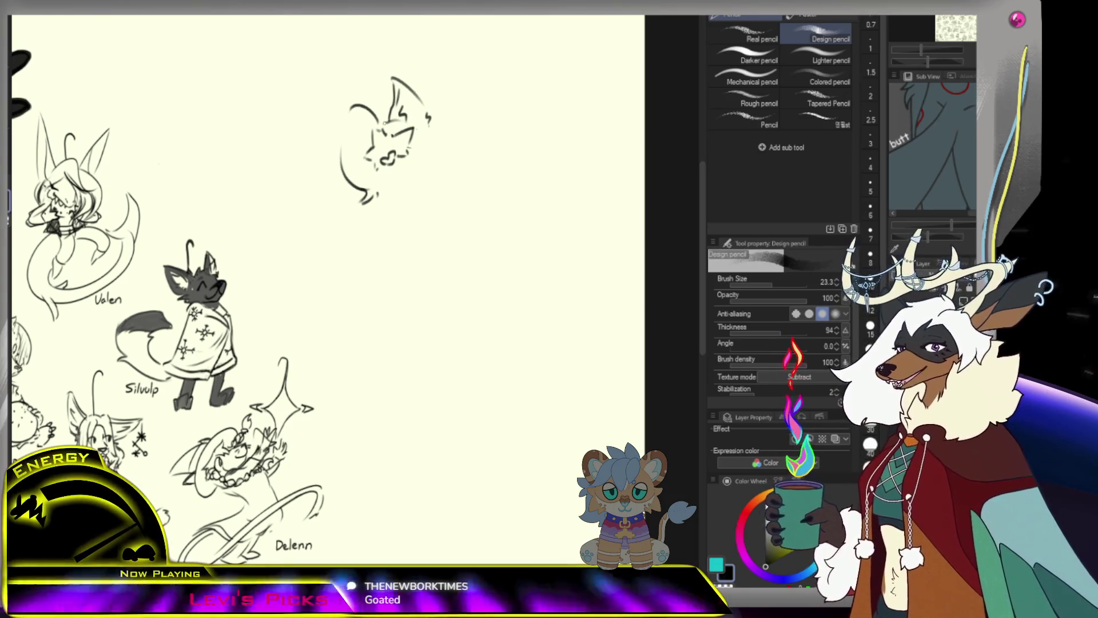
drag(399, 148, 409, 155)
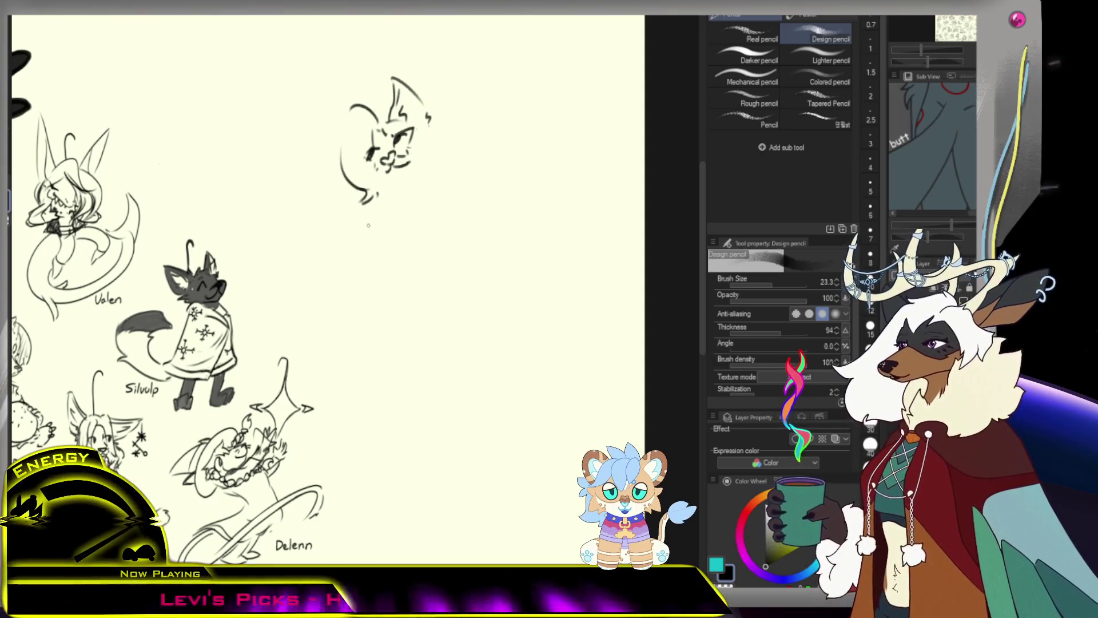
drag(352, 105, 337, 164)
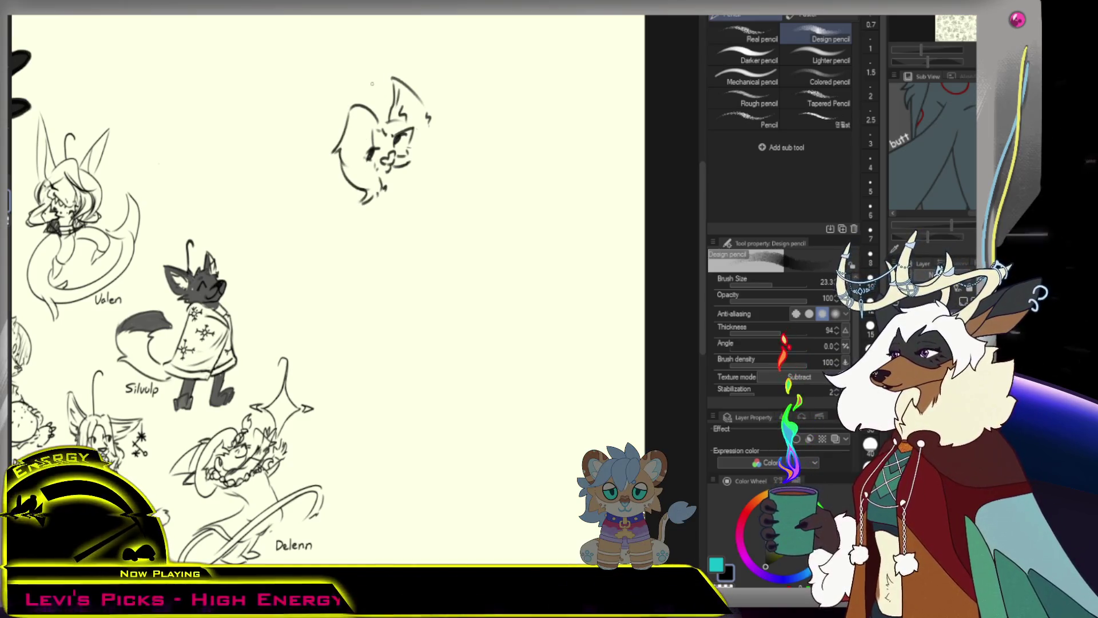
Draw long flowing strokes down the right side of the new head.
drag(414, 107, 433, 184)
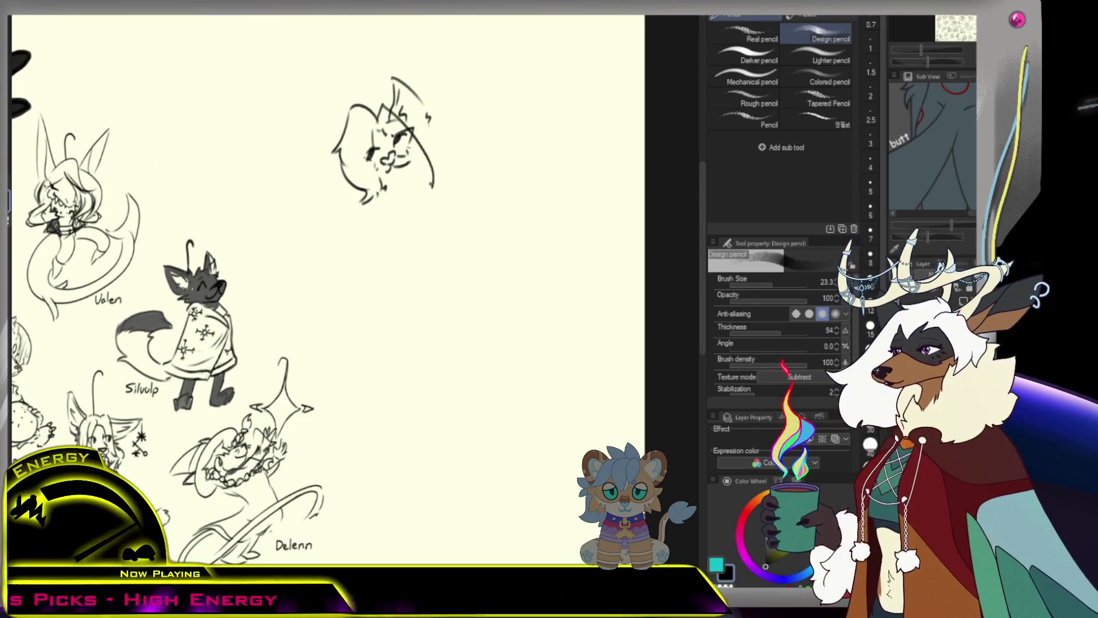
drag(393, 120, 421, 172)
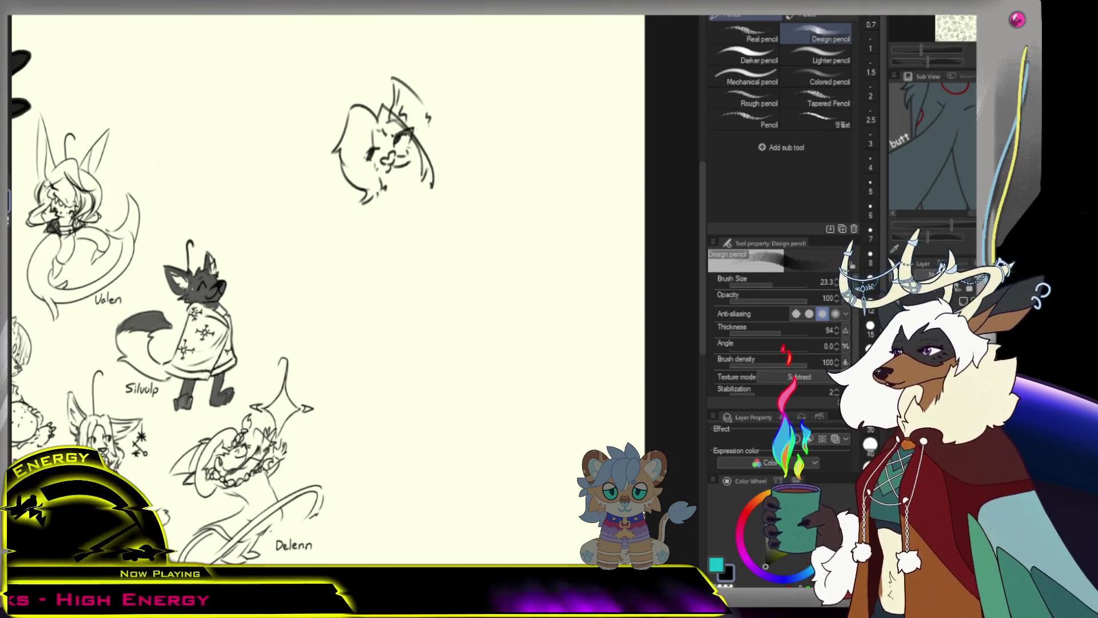
drag(425, 110, 448, 182)
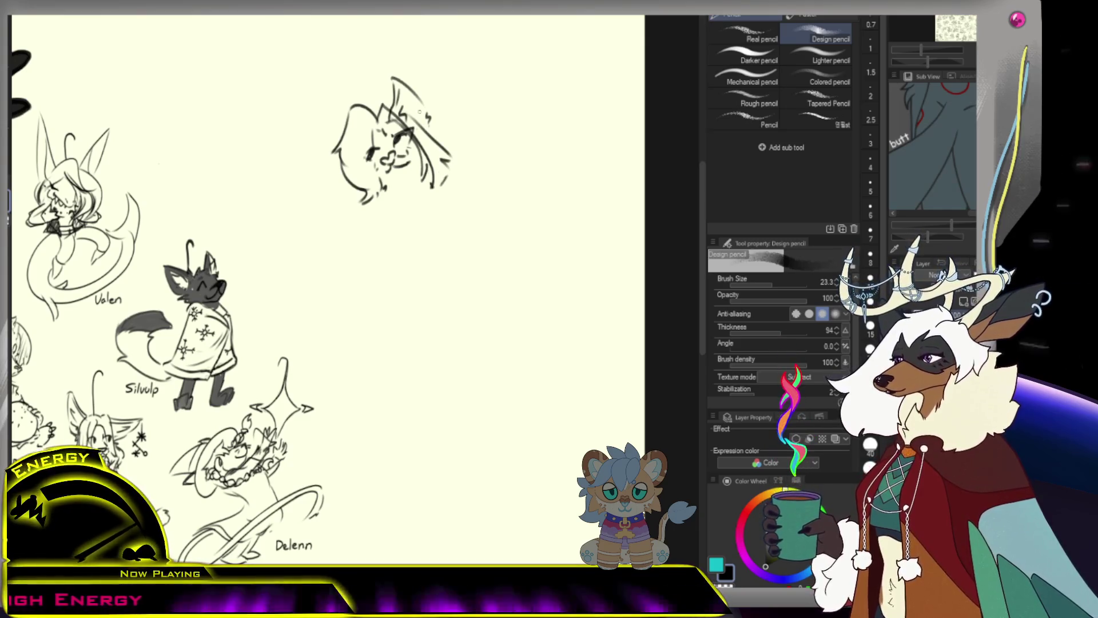
key(e)
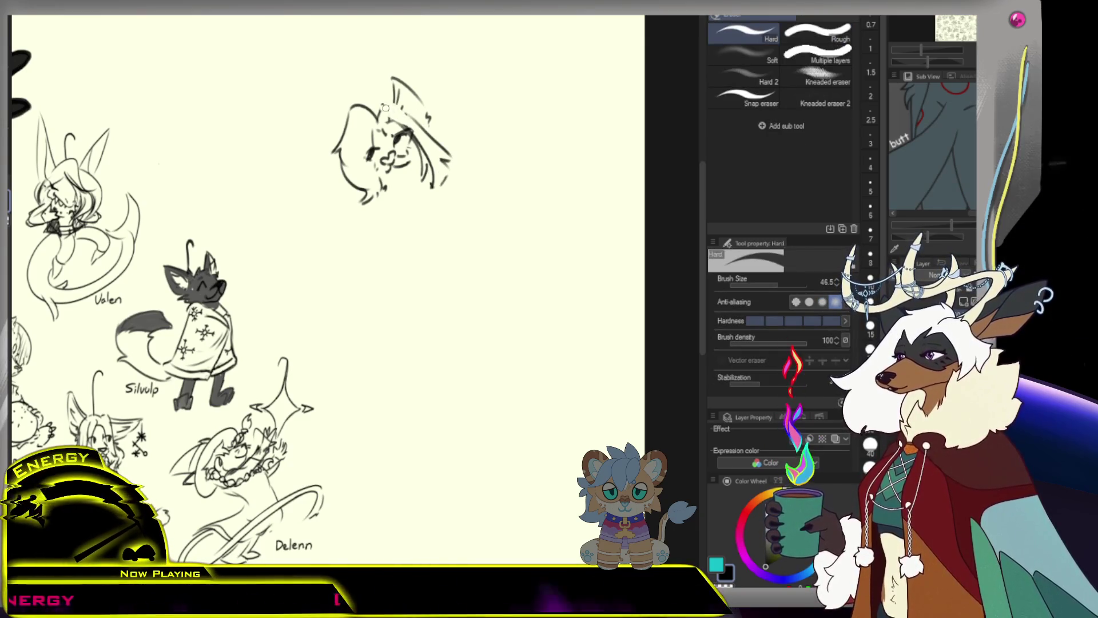
key(p)
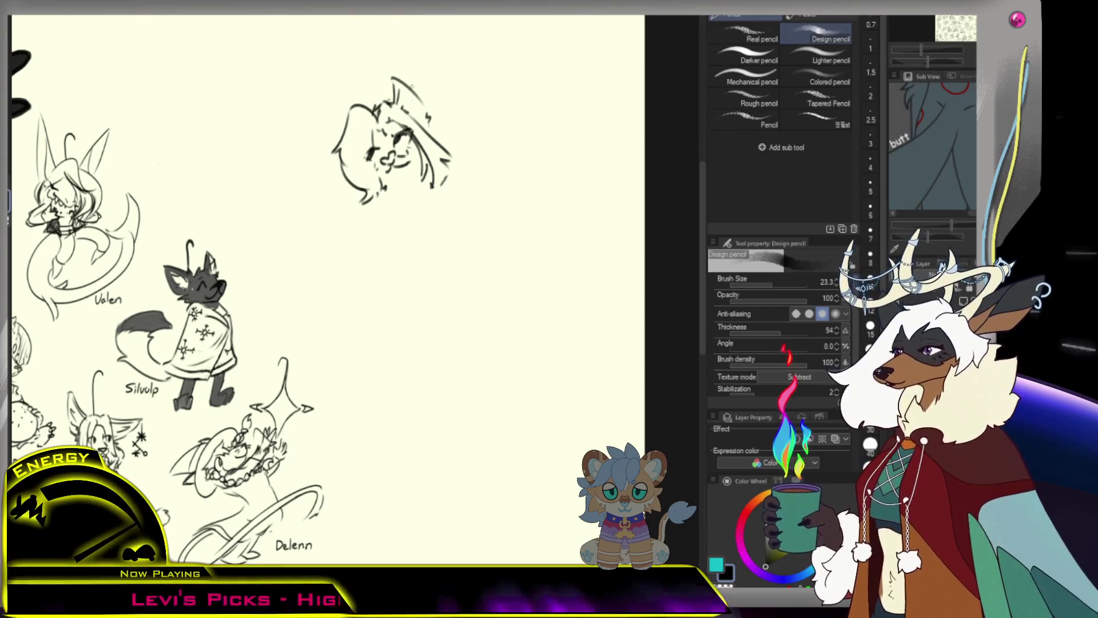
scroll(398, 190, down, 2)
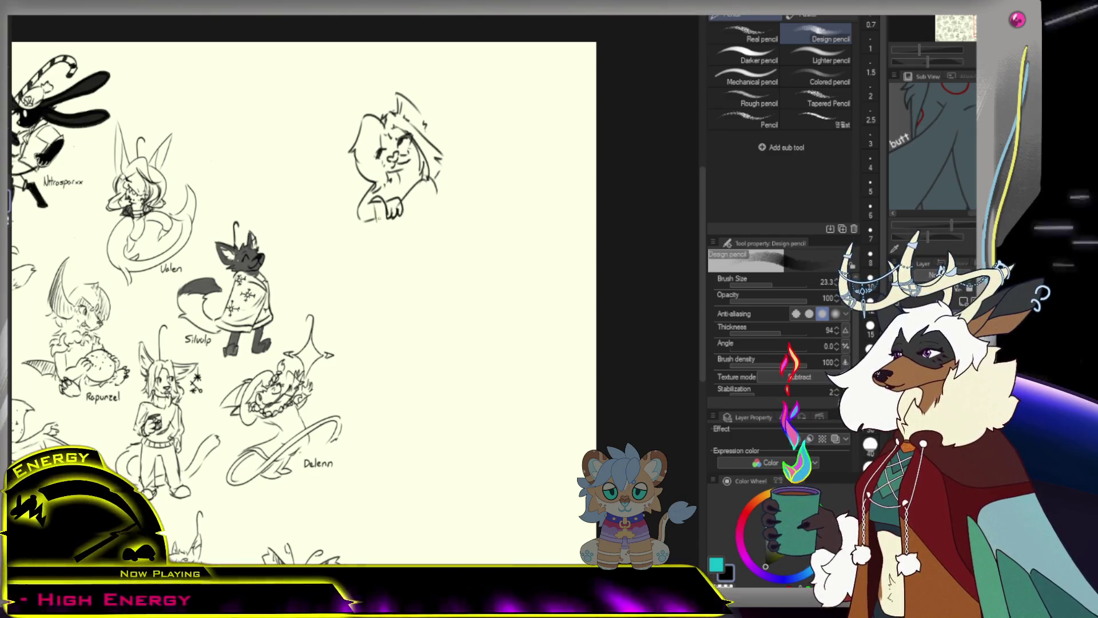
Sketch a paw below the head and a curve running down the figure's lower side.
drag(393, 228, 379, 214)
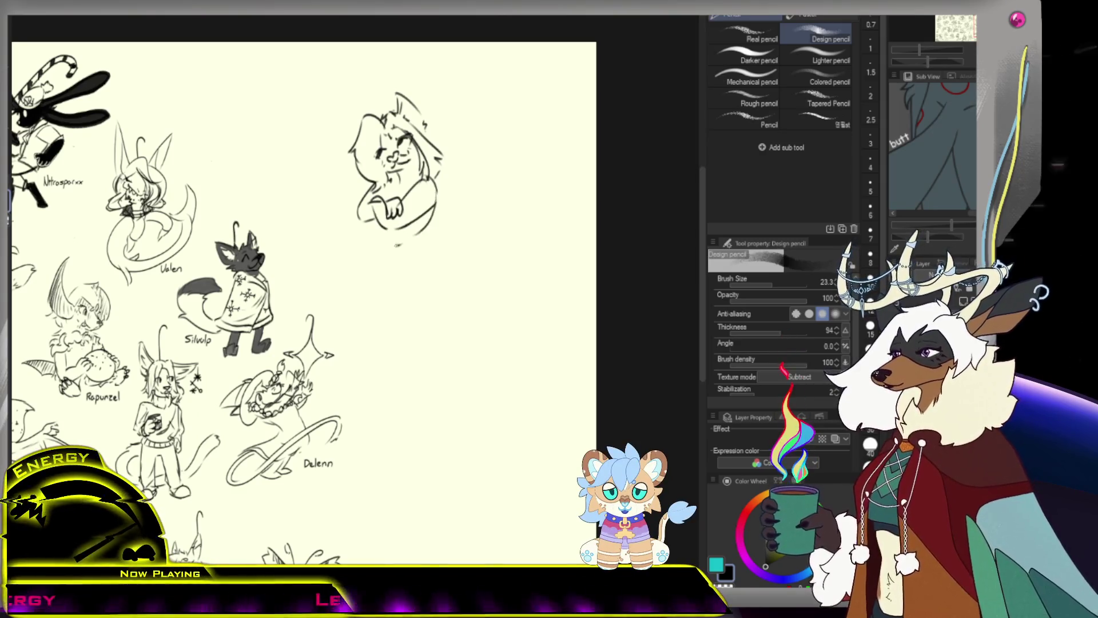
drag(359, 219, 339, 270)
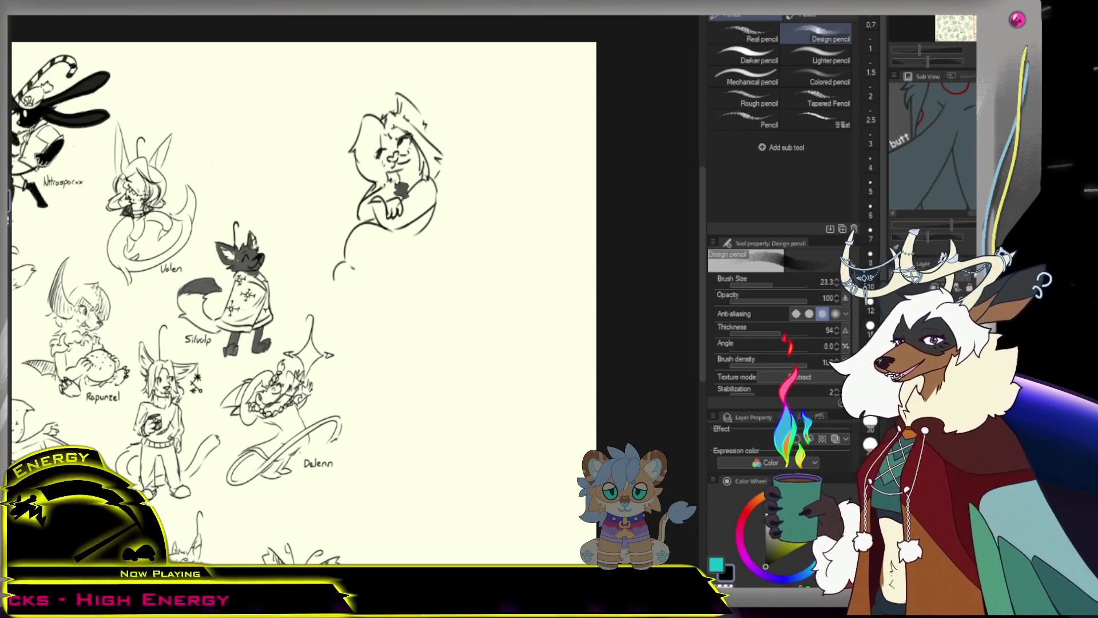
key(e)
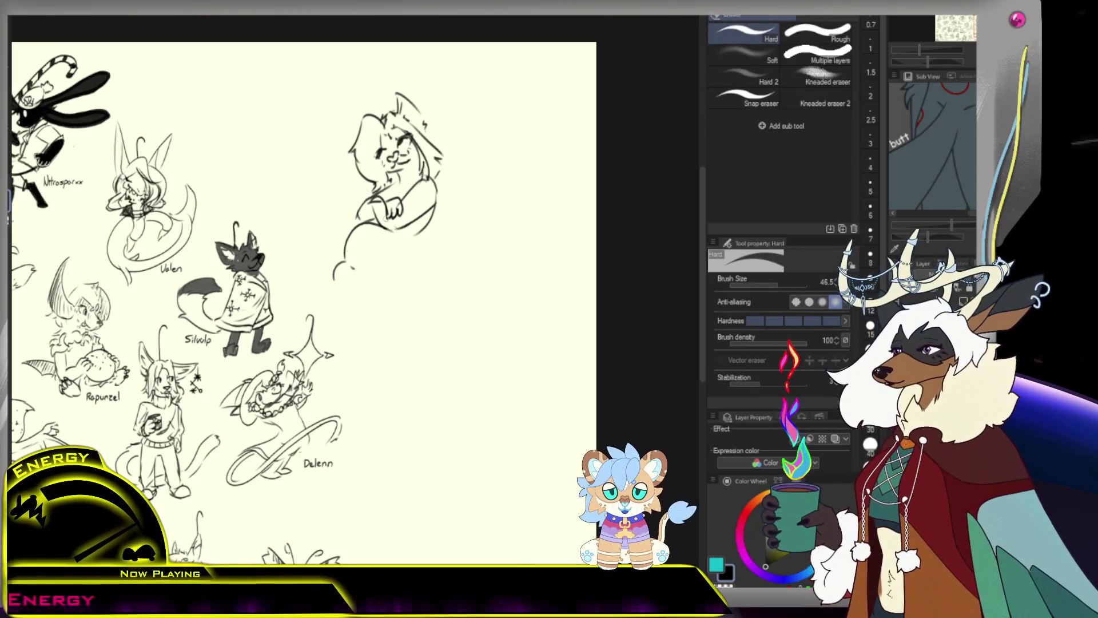
key(p)
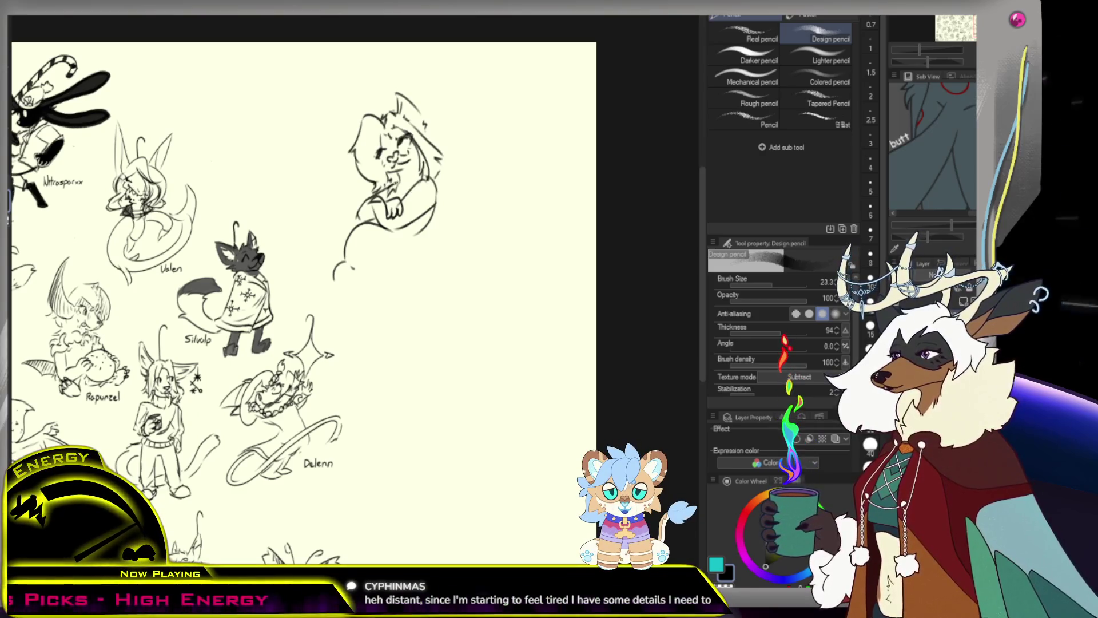
drag(365, 258, 423, 243)
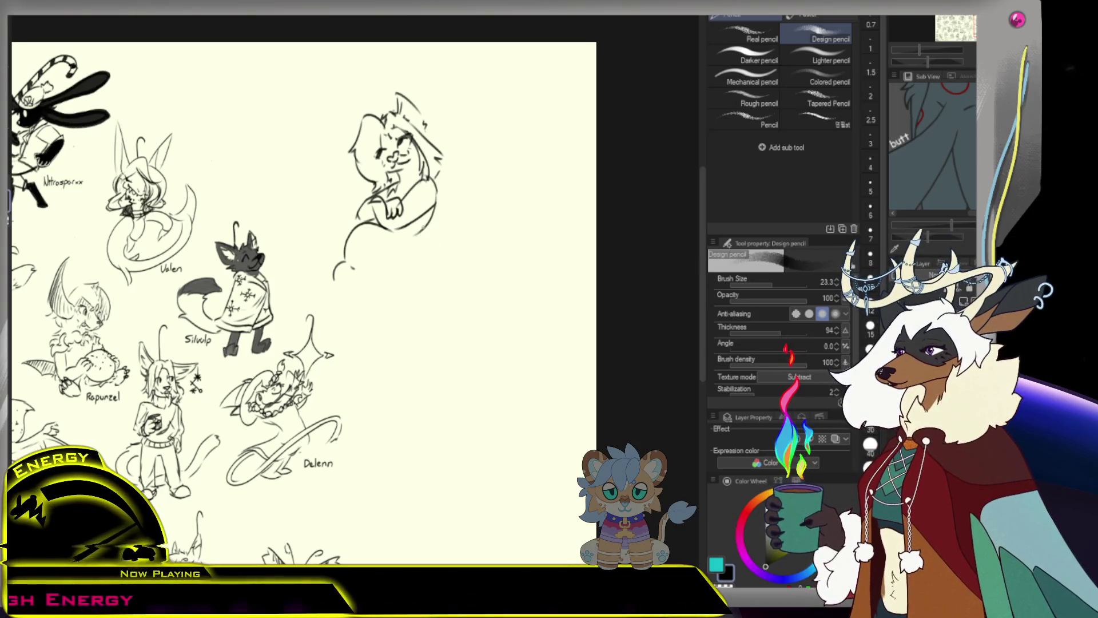
Rough in the seated legs, undoing a stray mark and redrawing the lower-left leg line.
drag(414, 239, 426, 225)
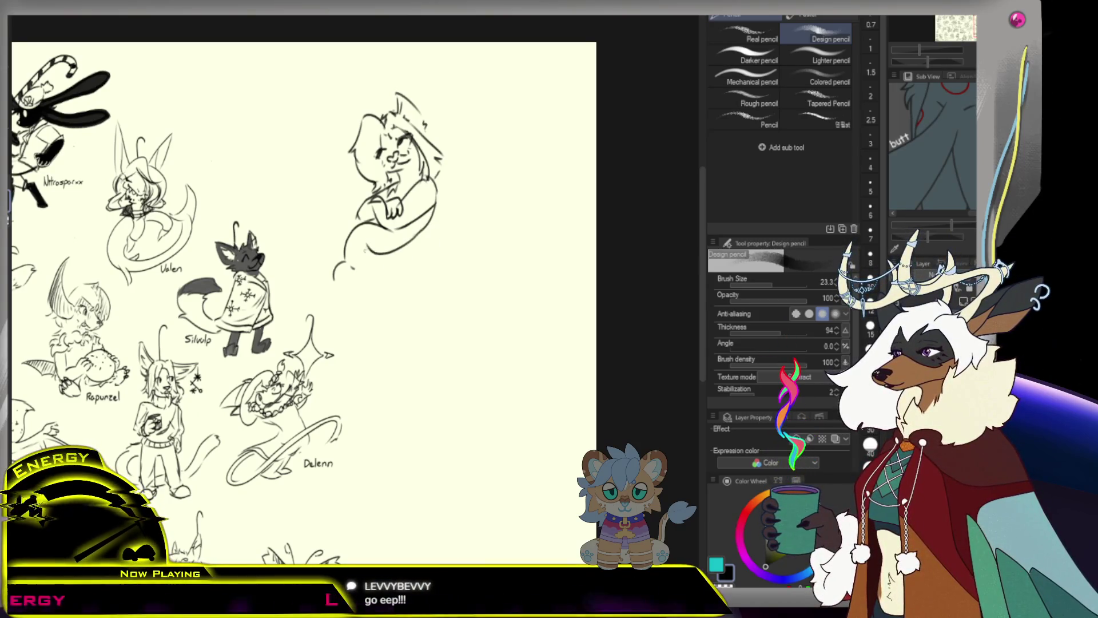
drag(352, 236, 365, 225)
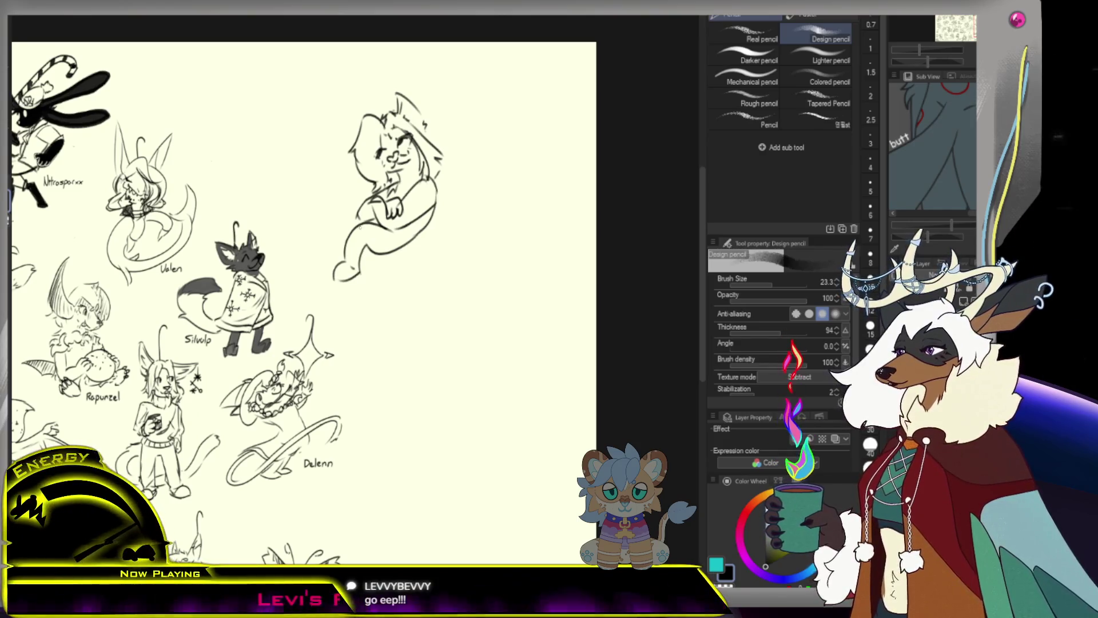
key(ctrl+z)
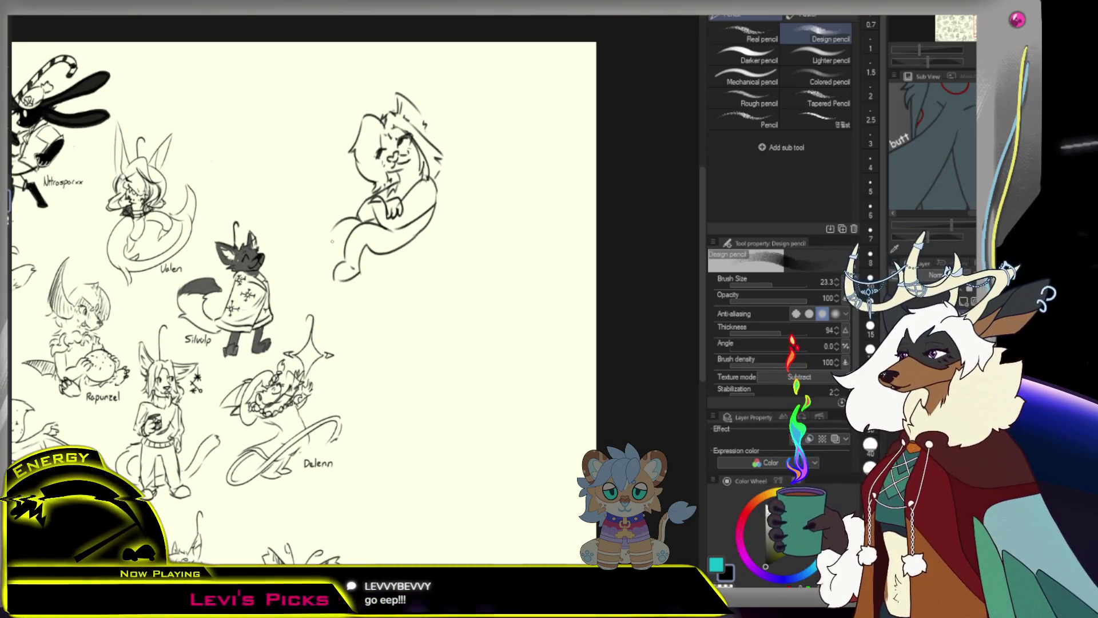
drag(333, 230, 324, 276)
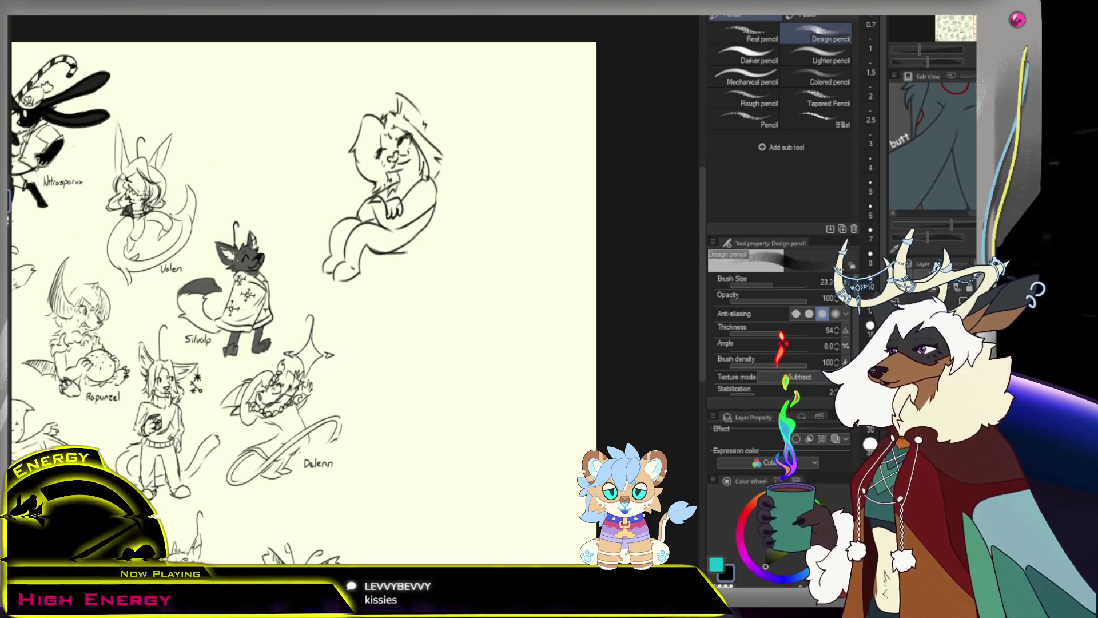
key(e)
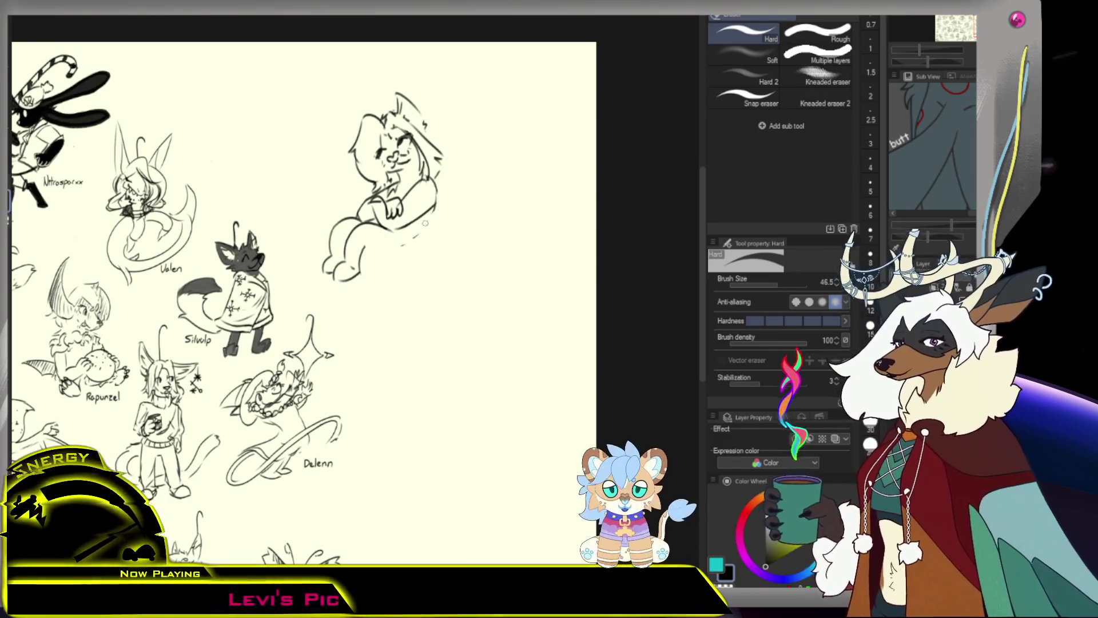
Sketch the lower body curve and a long curving tail trailing down below the seated figure.
key(p)
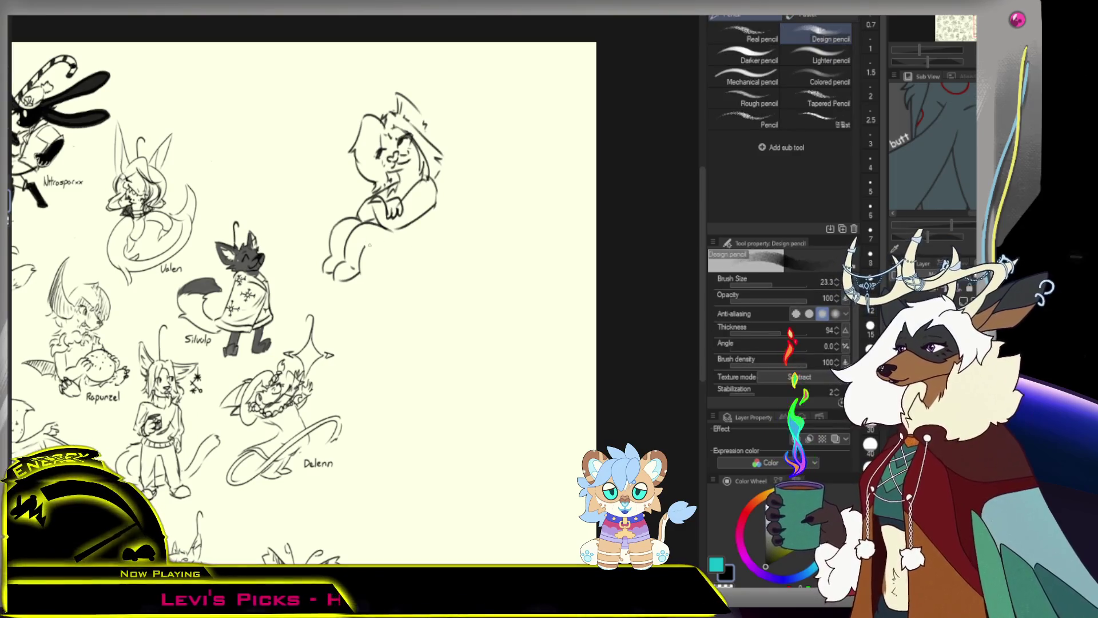
mouse_move(372, 250)
mouse_down()
mouse_move(412, 248)
mouse_move(438, 204)
mouse_up()
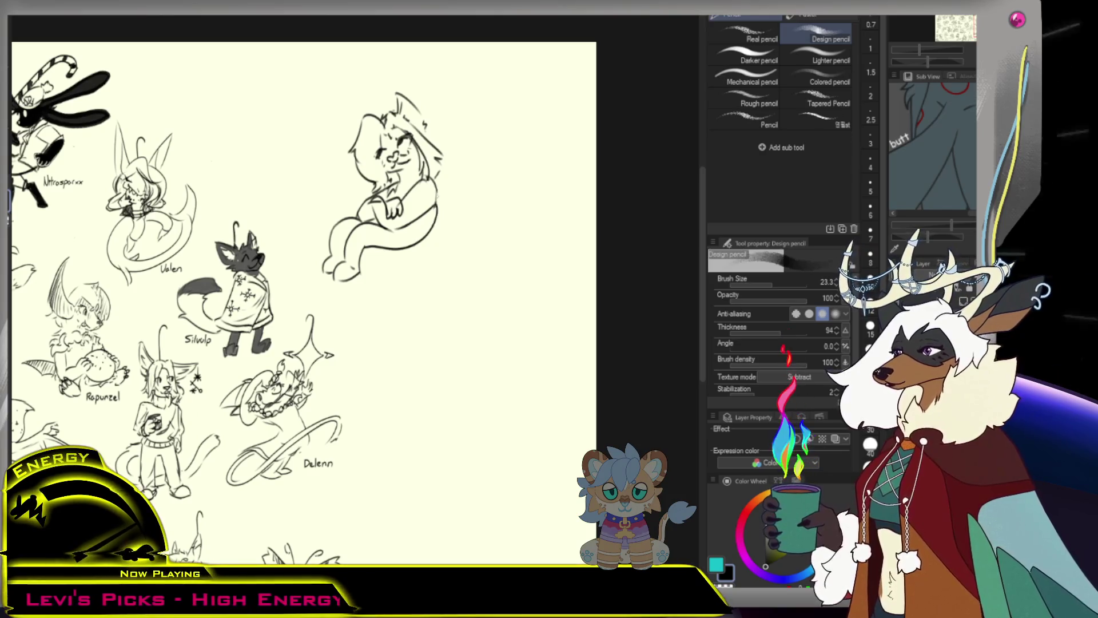
key(e)
key(p)
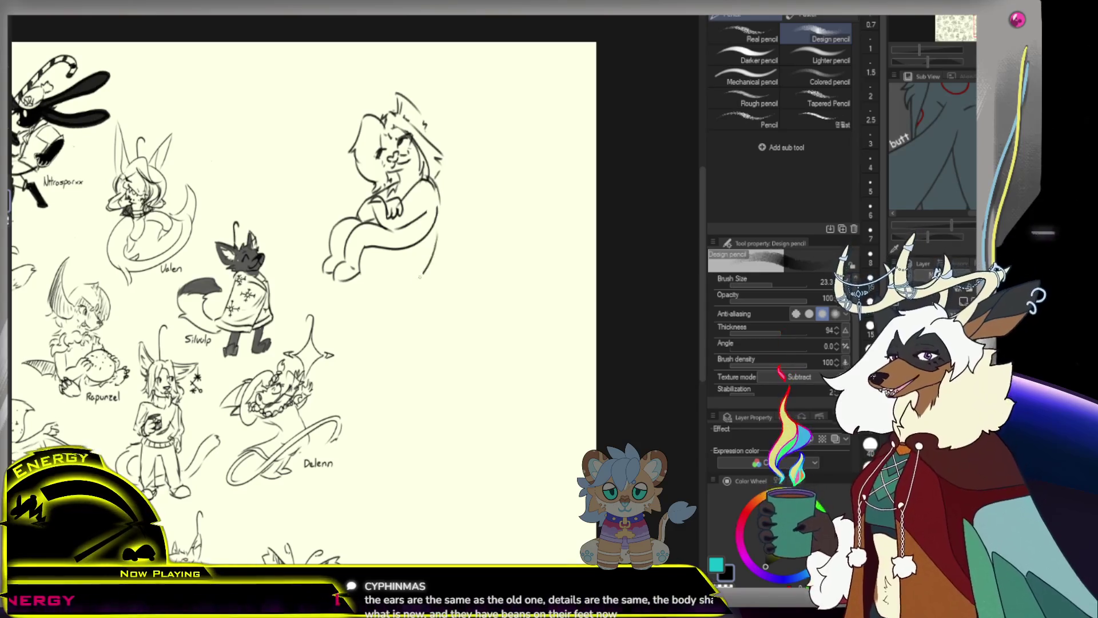
mouse_move(429, 245)
mouse_down()
mouse_move(399, 328)
mouse_move(426, 305)
mouse_up()
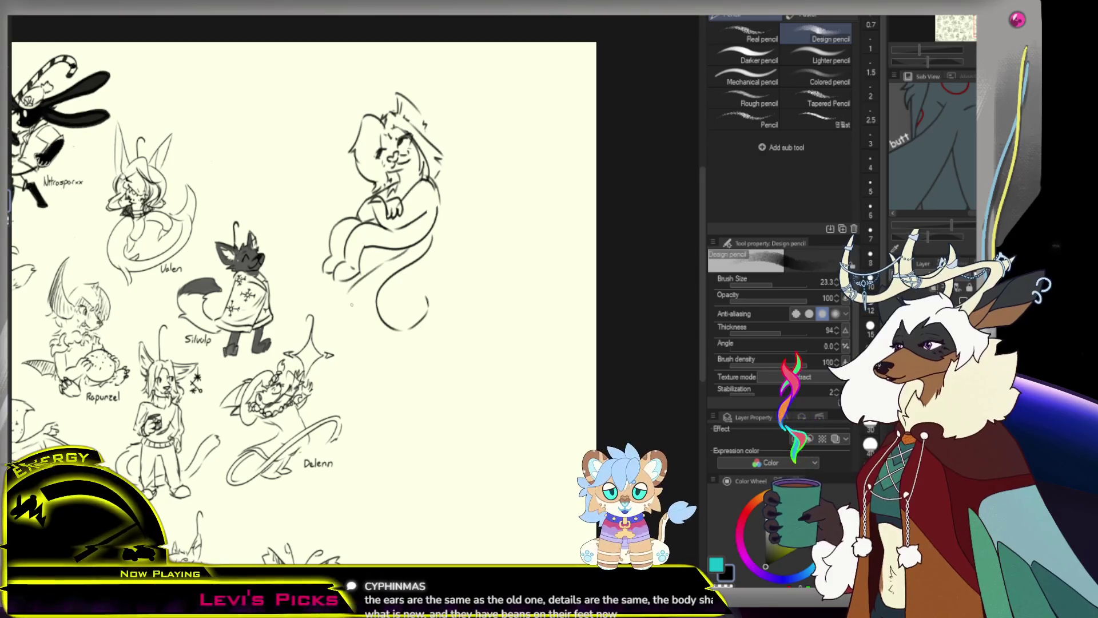
drag(356, 326, 437, 339)
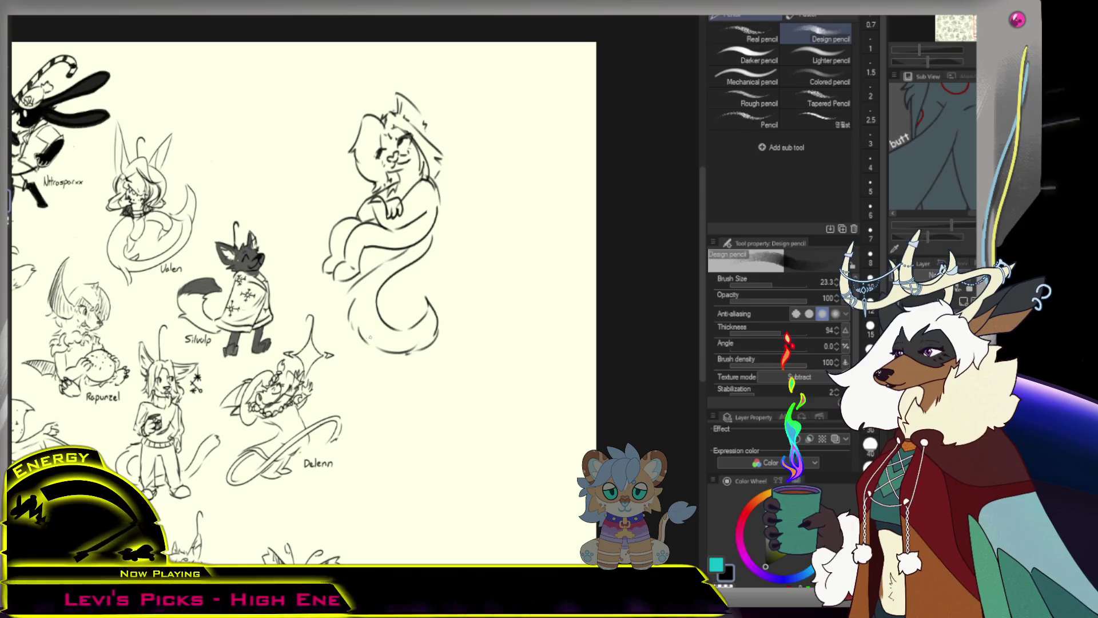
key(e)
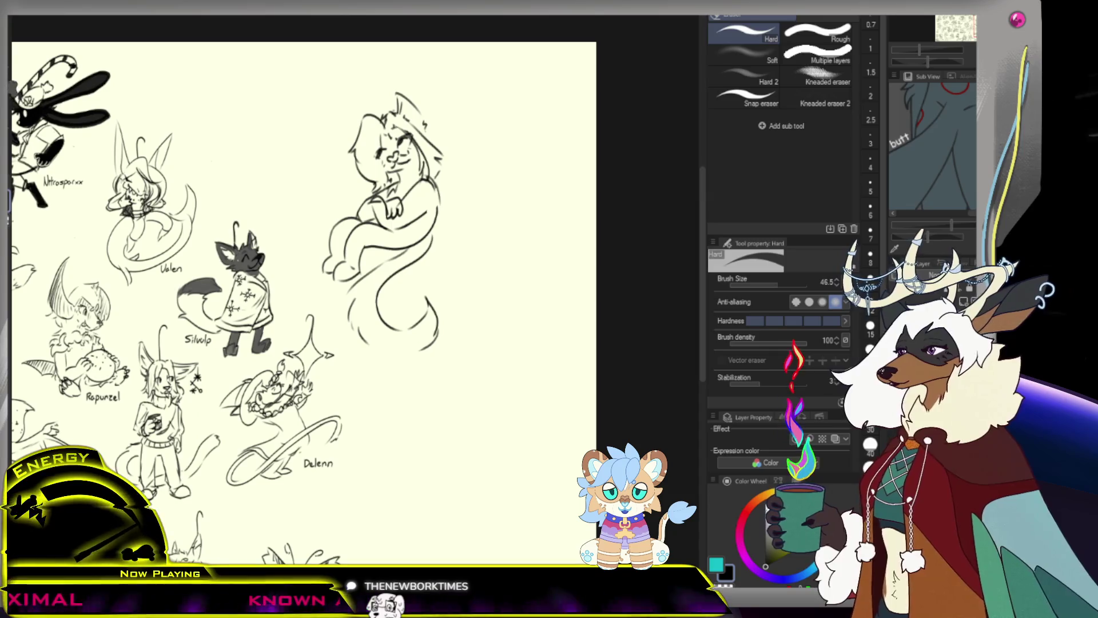
key(p)
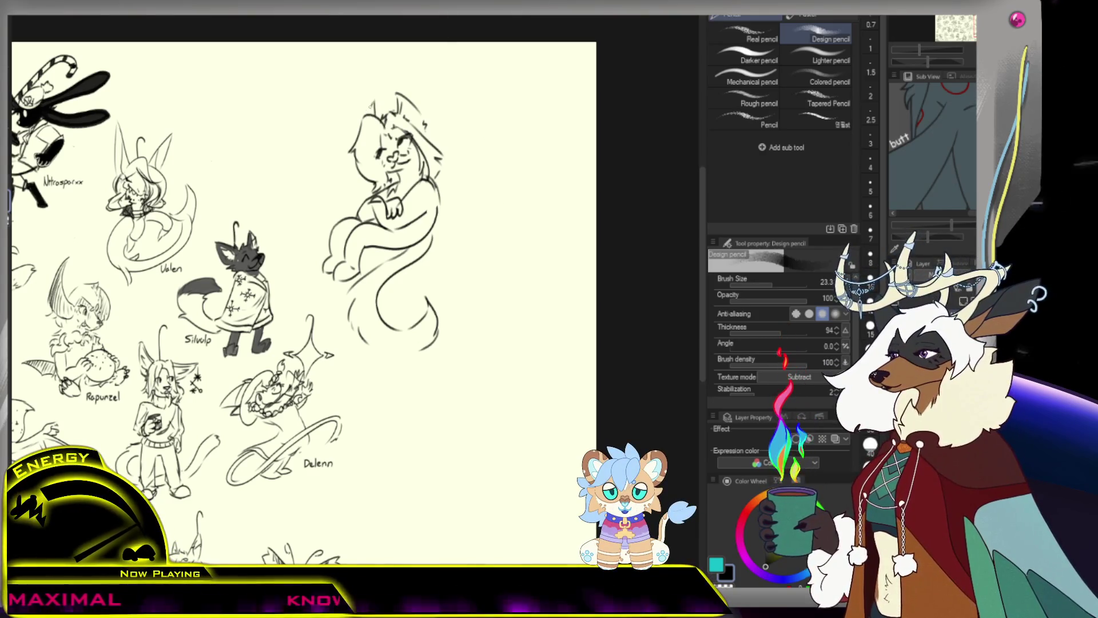
key(ctrl+space)
drag(446, 198, 387, 224)
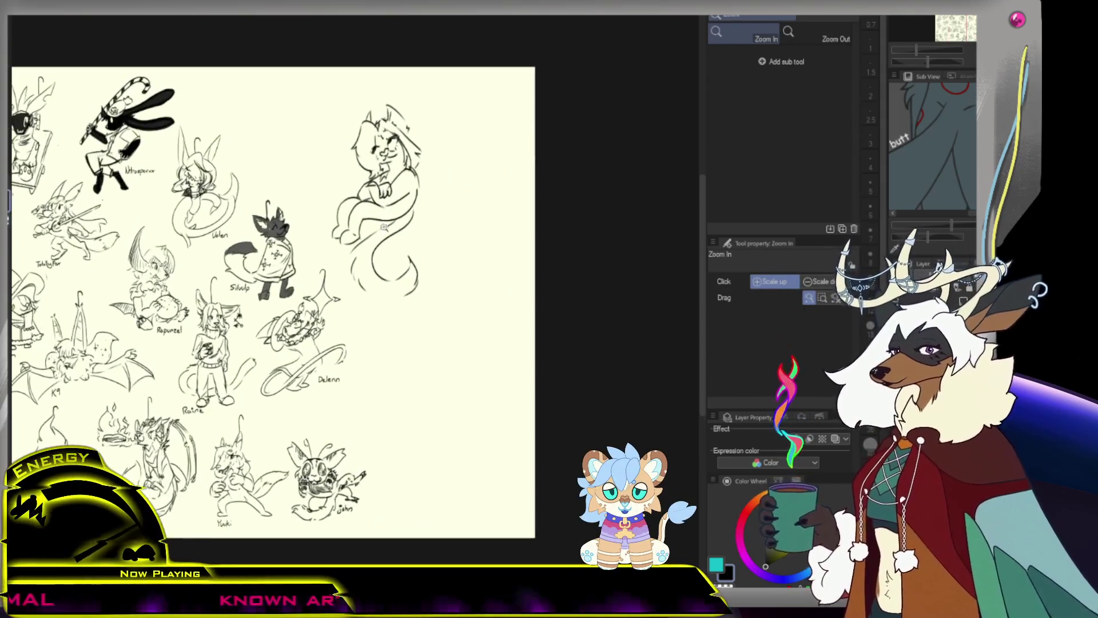
Zoom out to review the whole sheet, then fit it to the window.
click(388, 225)
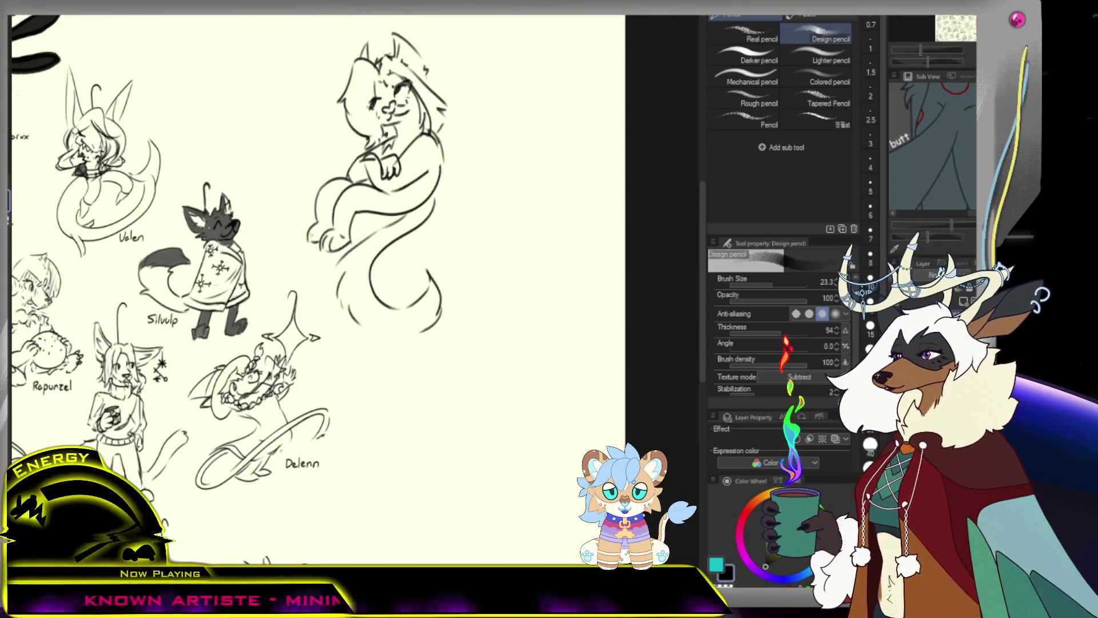
key(ctrl+space)
drag(365, 230, 357, 253)
click(402, 207)
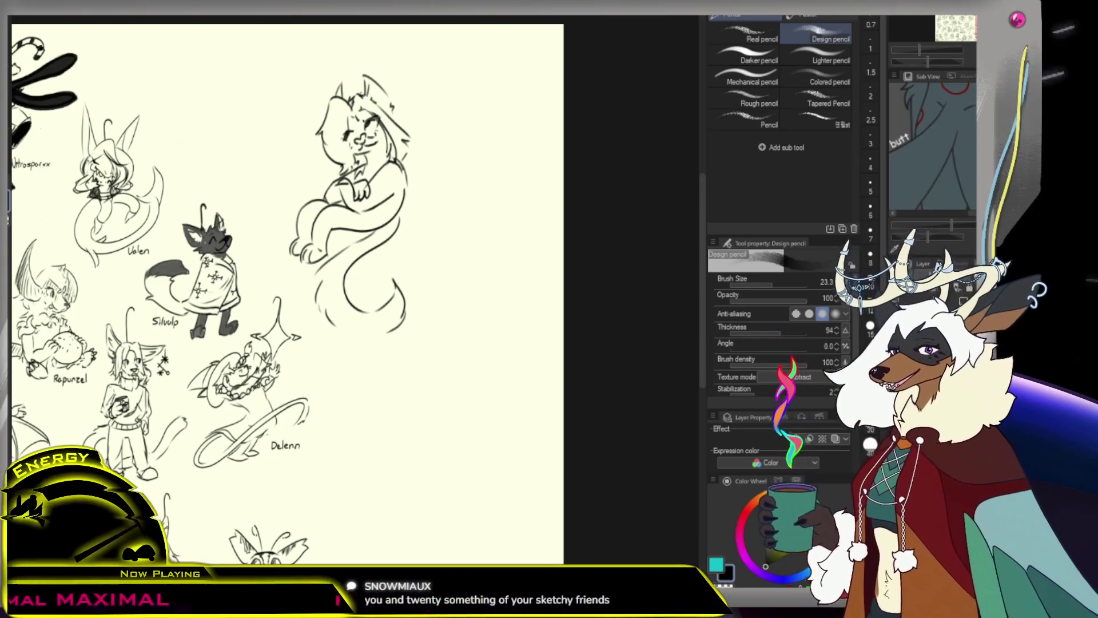
key(ctrl+0)
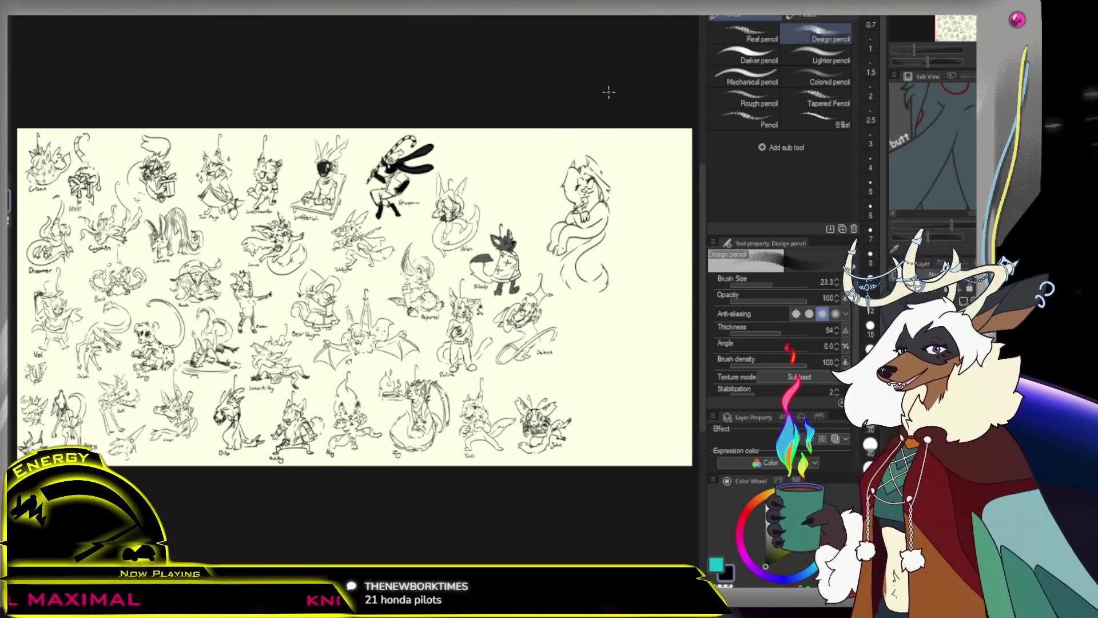
Zoom back in on the Bard sketch with the Design pencil ready for touch-ups.
drag(601, 241, 633, 241)
click(633, 241)
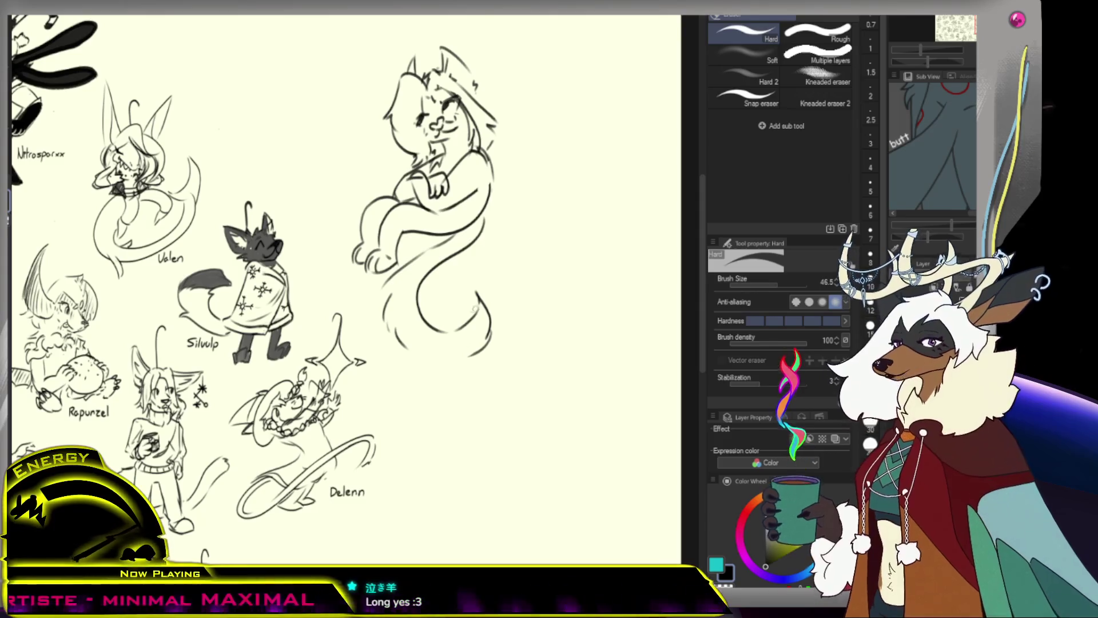
key(p)
scroll(343, 284, down, 5)
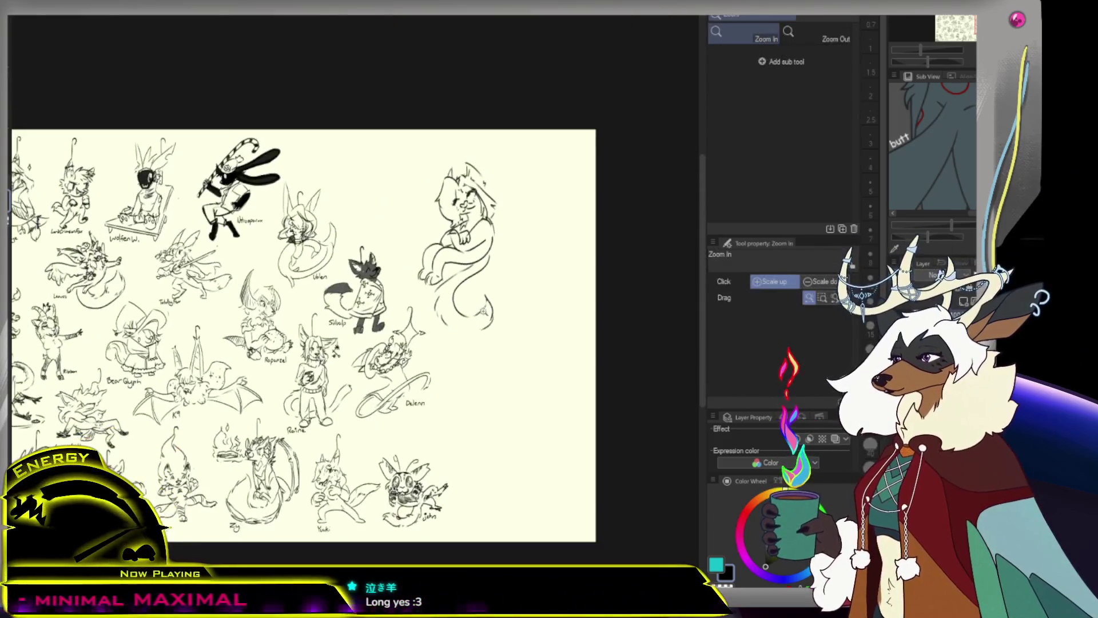
scroll(343, 283, up, 4)
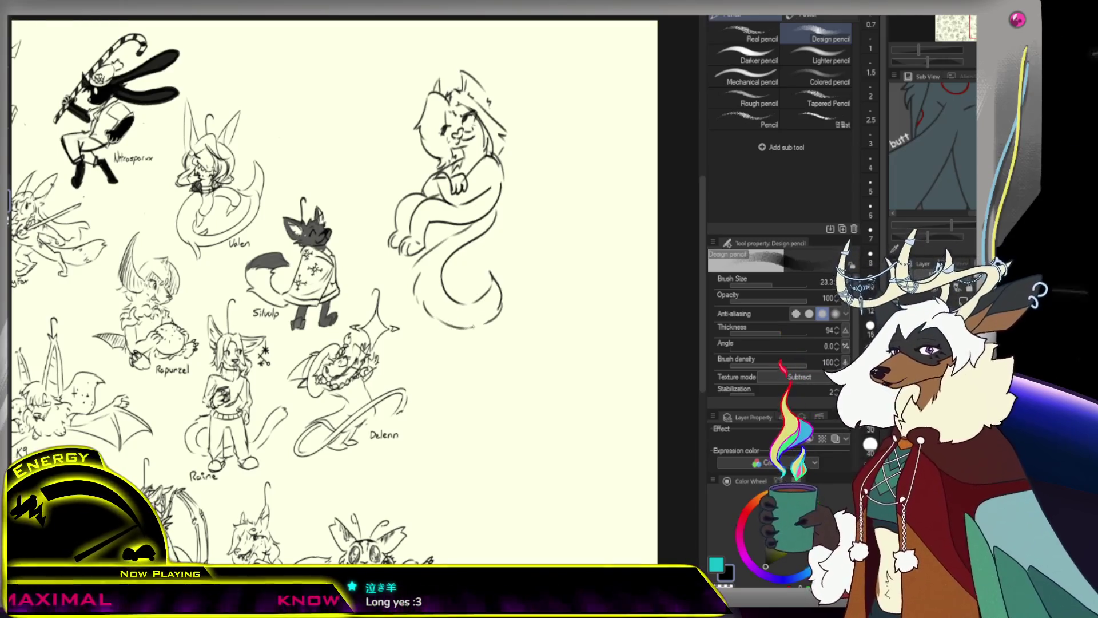
scroll(344, 284, down, 4)
scroll(343, 284, up, 5)
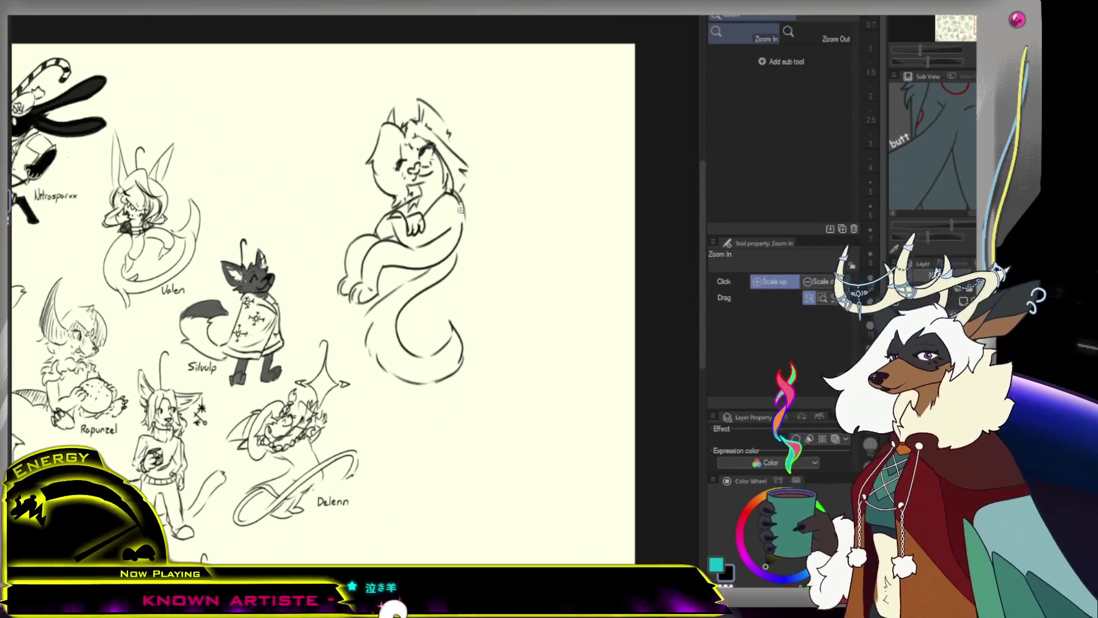
scroll(343, 283, down, 4)
scroll(343, 284, up, 3)
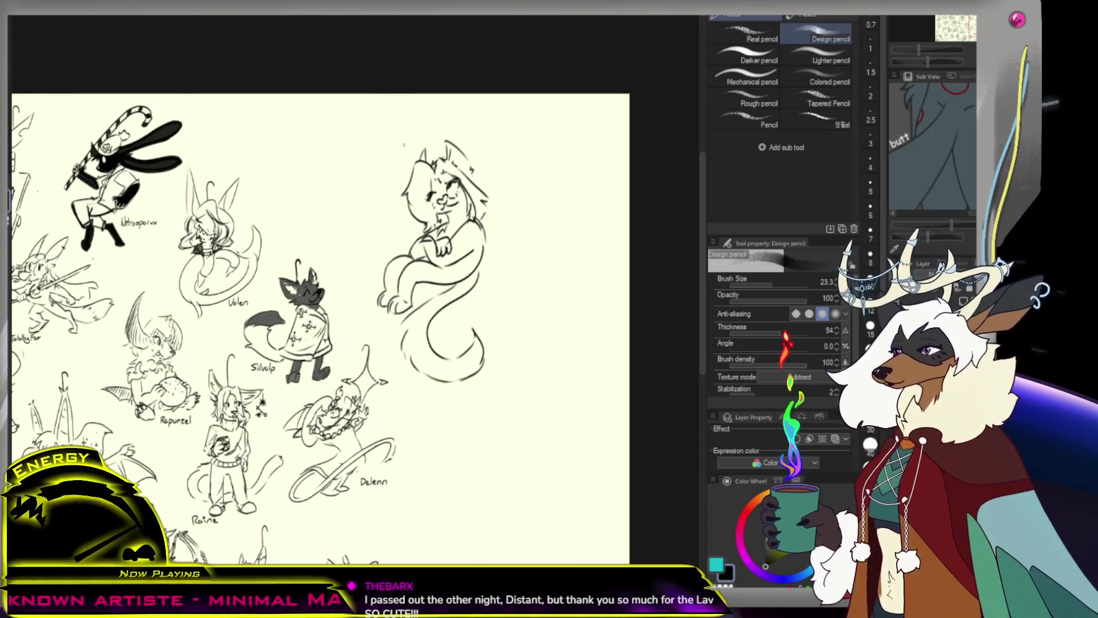
key(ctrl+minus)
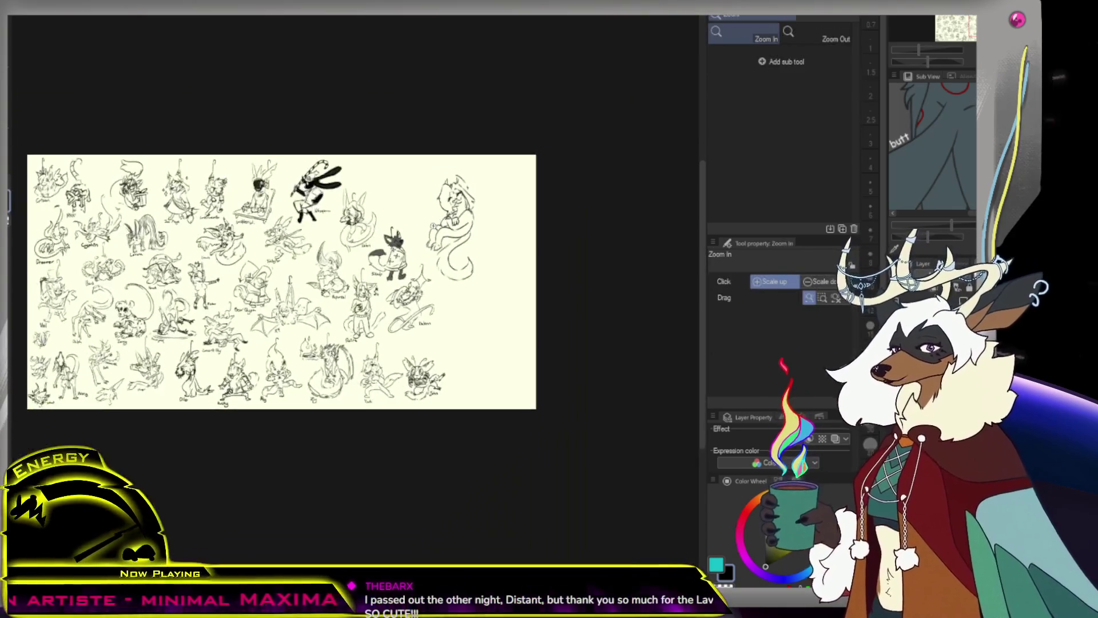
key(ctrl+plus)
key(ctrl+minus)
scroll(196, 233, up, 2)
scroll(196, 233, up, 2)
scroll(197, 234, up, 2)
scroll(196, 234, up, 2)
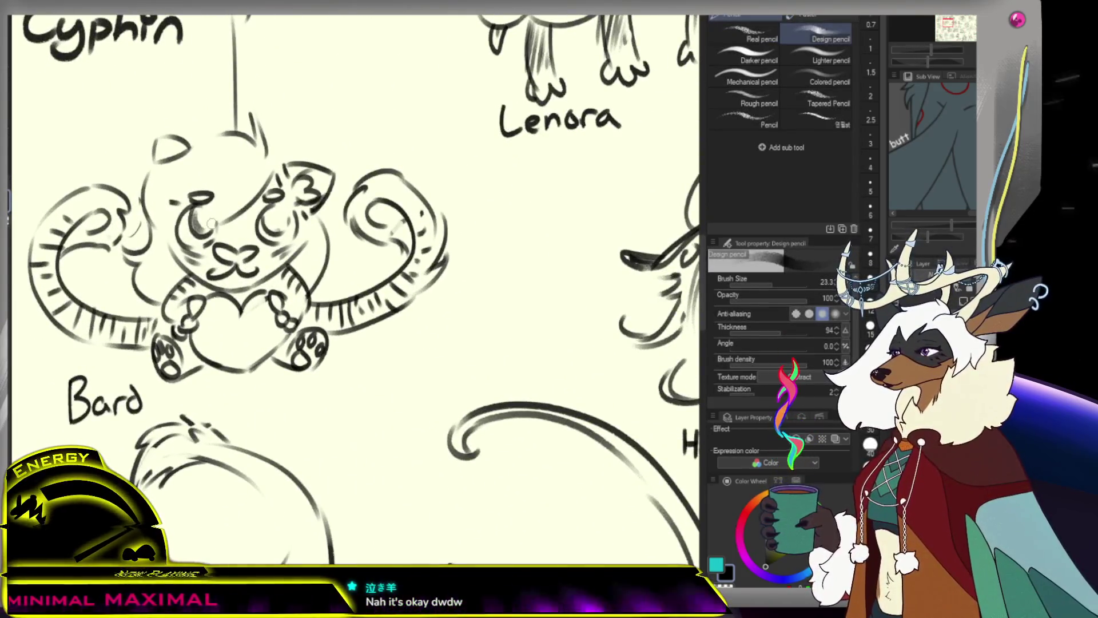
Fill dark pupils in both of Bard's eyes and add shine highlights.
drag(196, 212, 206, 230)
drag(267, 207, 285, 223)
mouse_move(201, 216)
mouse_down()
mouse_move(208, 225)
mouse_move(197, 220)
mouse_up()
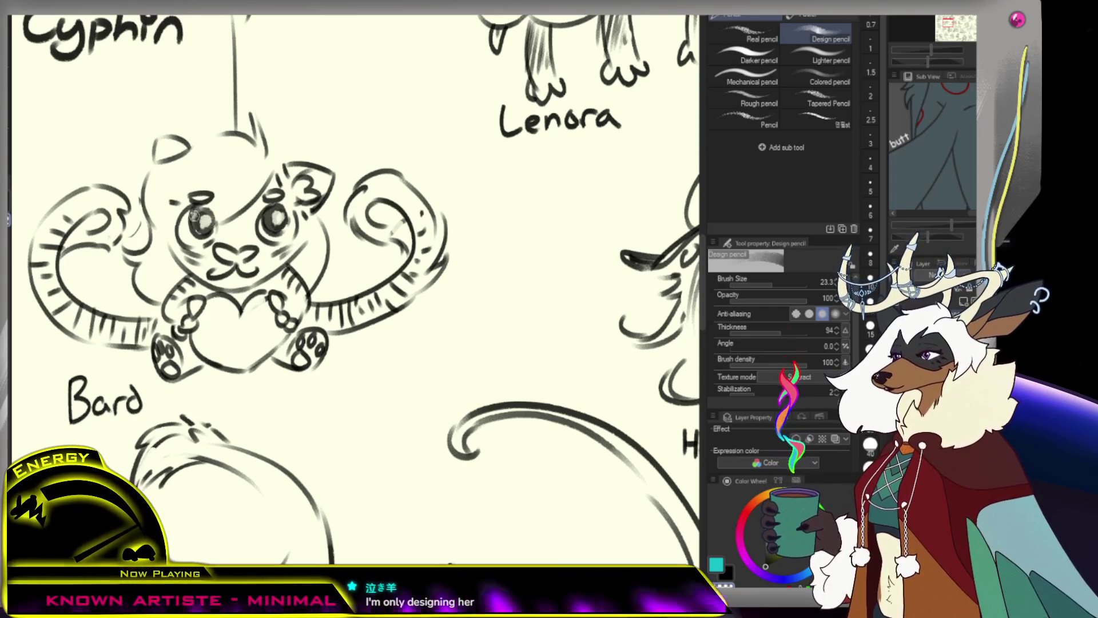
scroll(263, 213, down, 5)
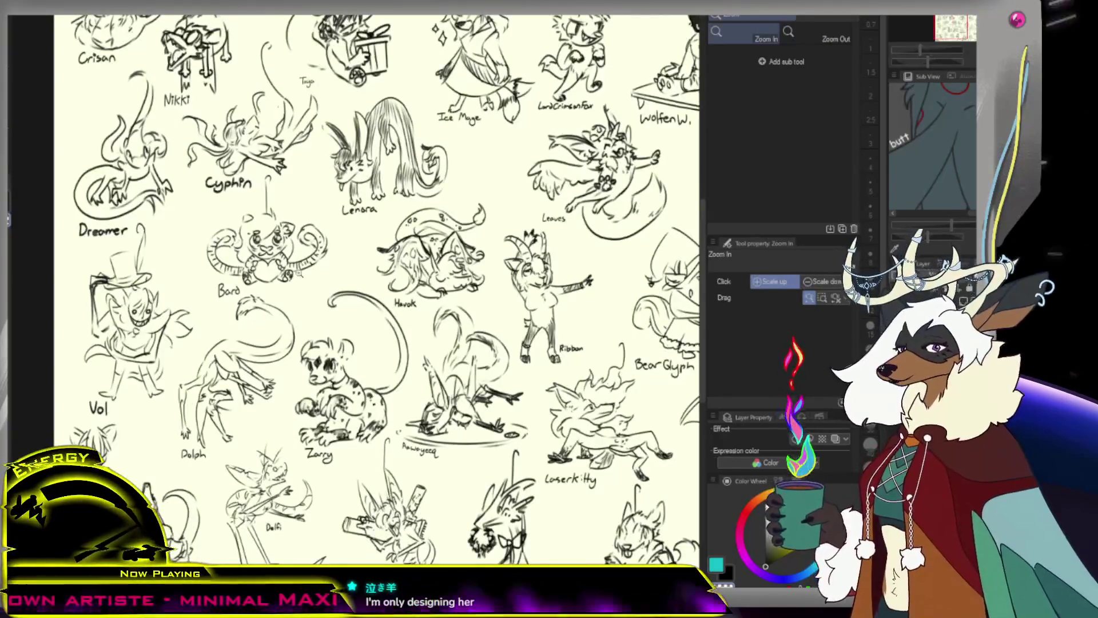
scroll(297, 259, down, 2)
scroll(317, 249, up, 6)
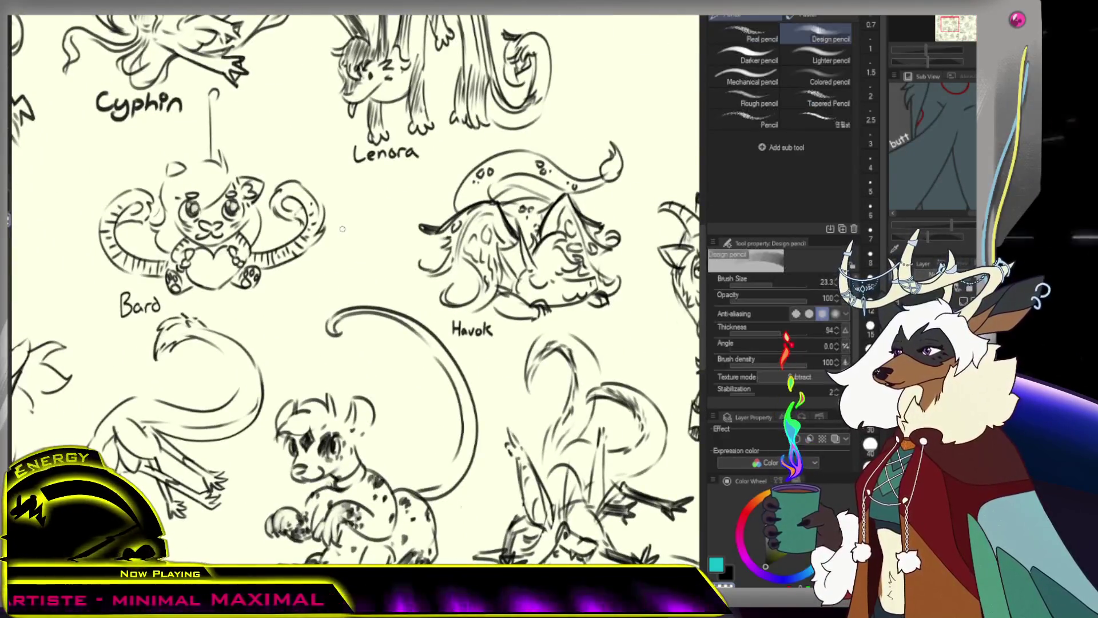
scroll(330, 240, down, 3)
scroll(510, 263, down, 2)
scroll(510, 263, up, 5)
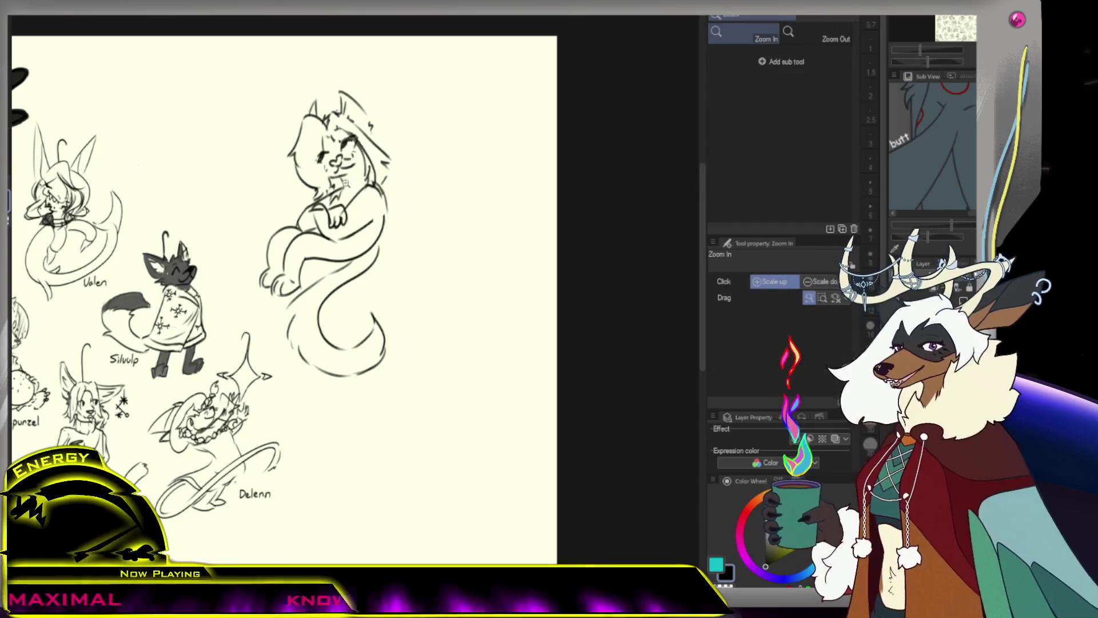
scroll(369, 152, down, 1)
scroll(370, 153, down, 1)
scroll(367, 83, up, 2)
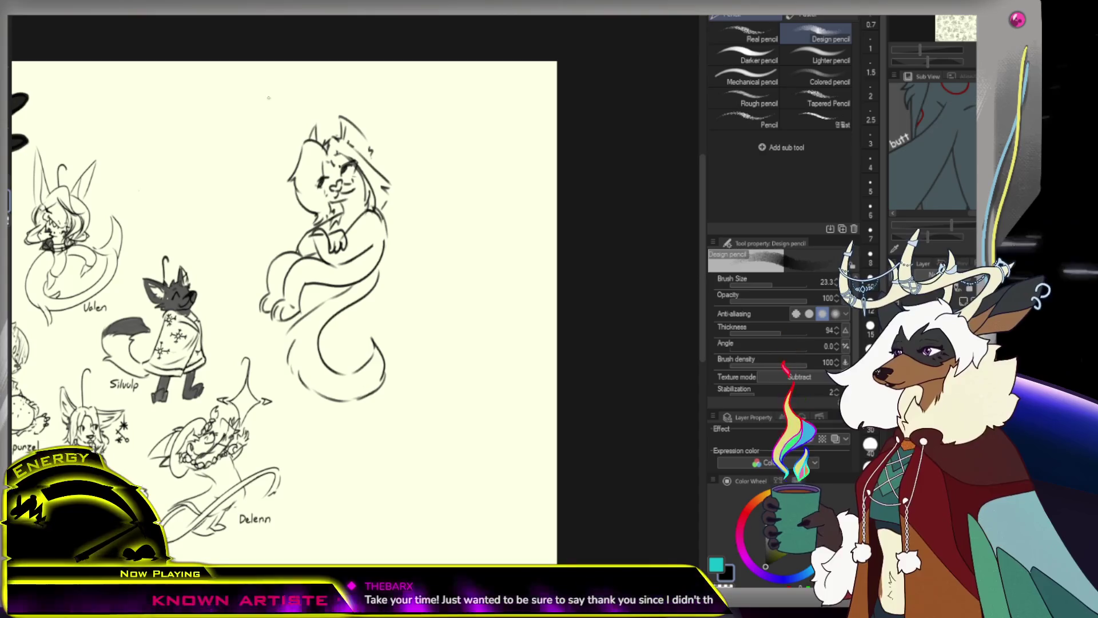
Try several curl strokes beside the sitting figure, undoing each misplaced one.
drag(300, 113, 283, 134)
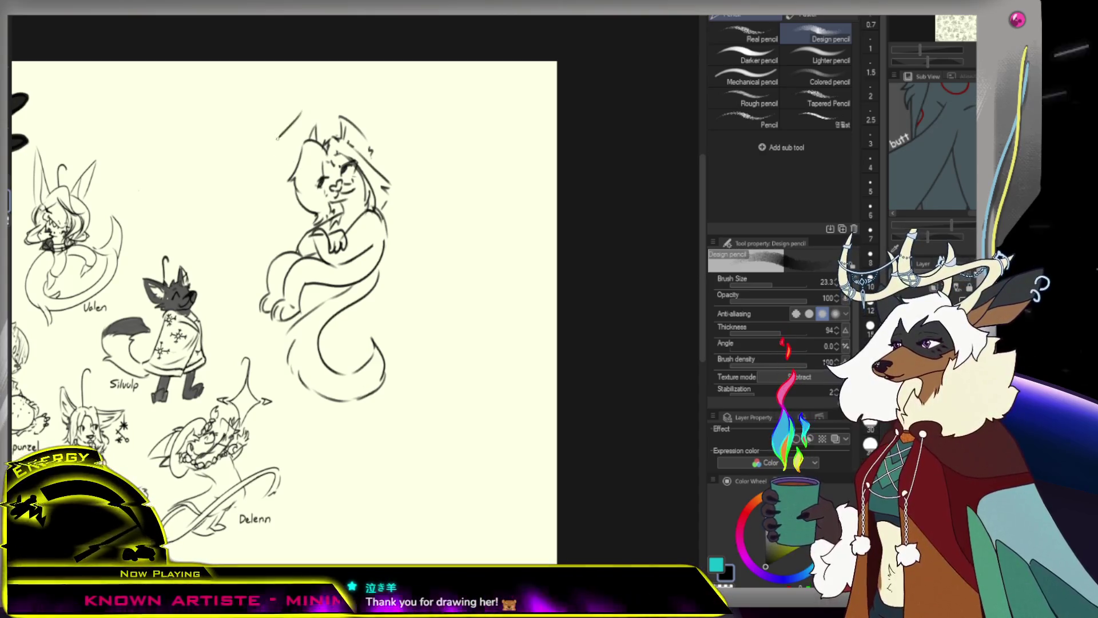
key(ctrl+z)
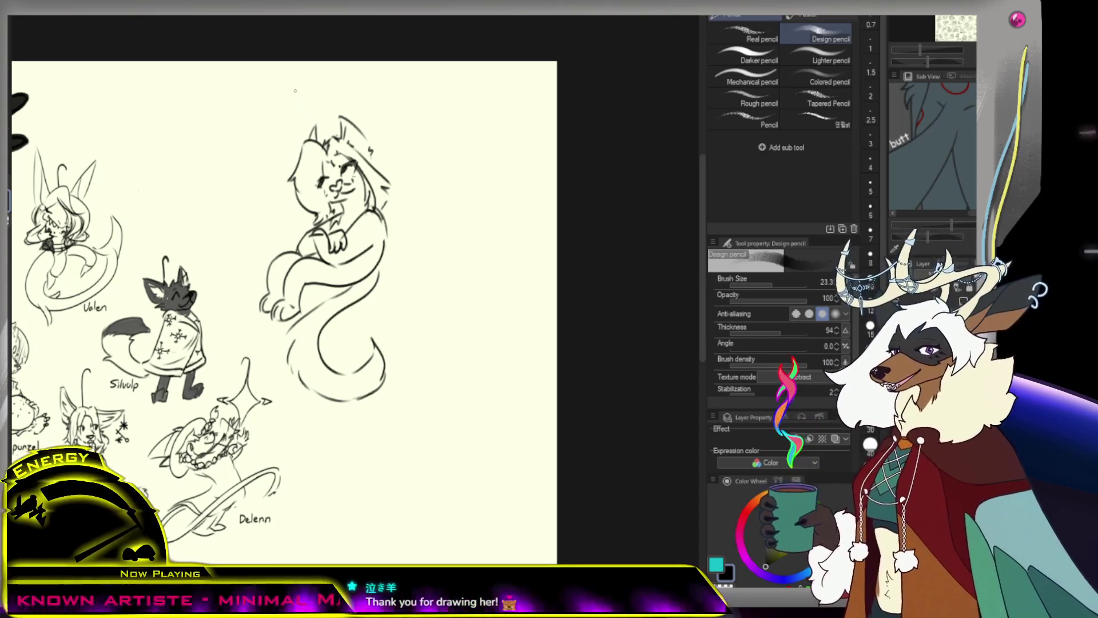
mouse_move(309, 92)
mouse_down()
mouse_move(287, 134)
mouse_move(295, 112)
mouse_up()
key(ctrl+z)
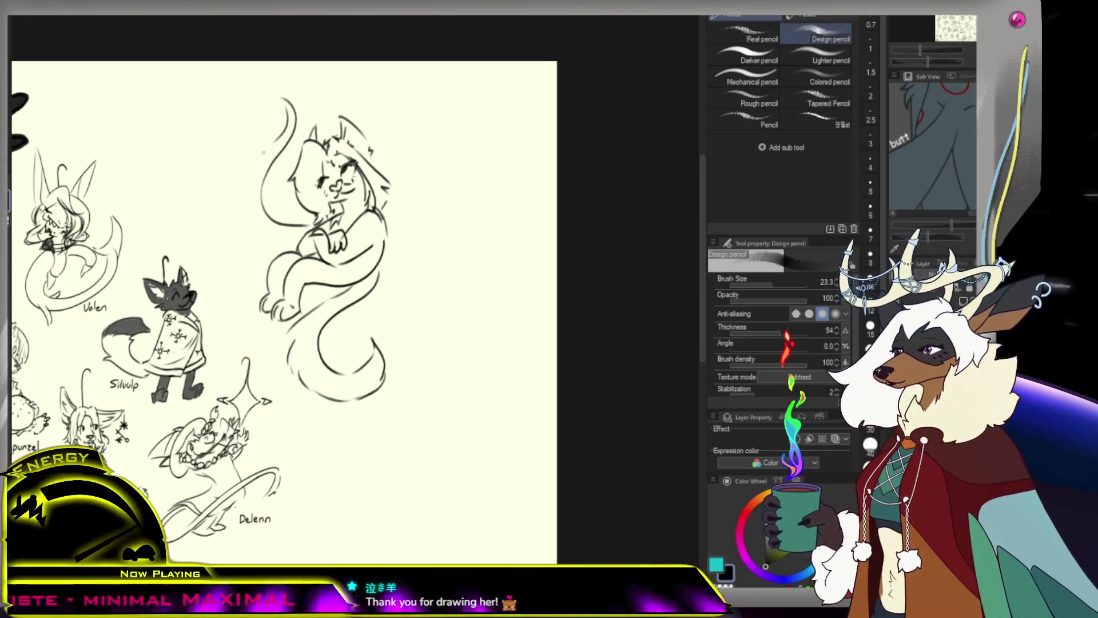
drag(258, 184, 290, 247)
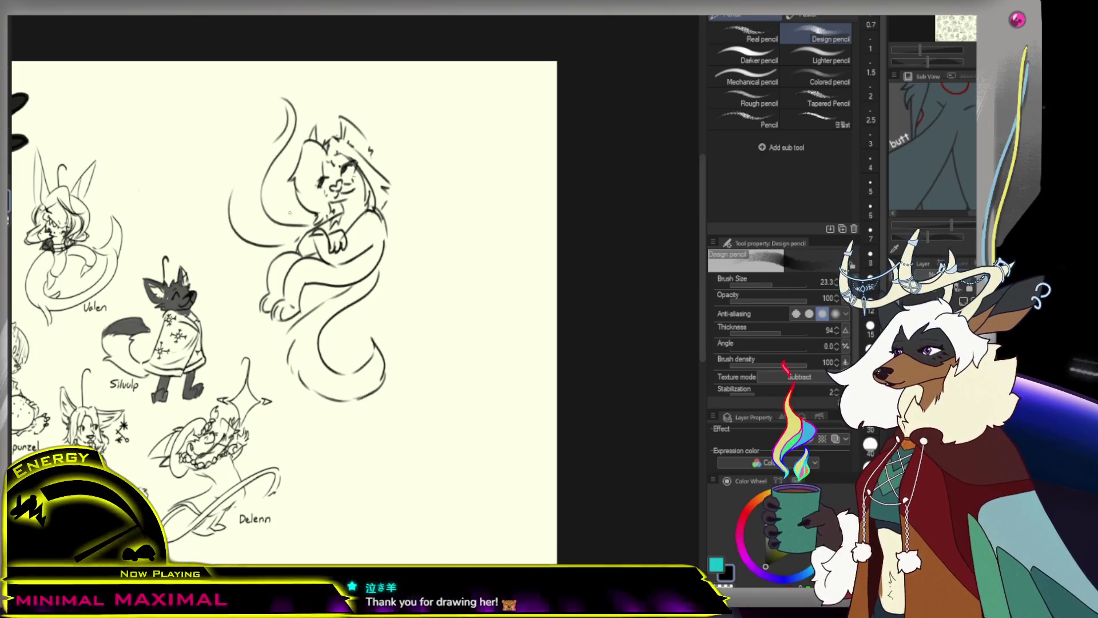
key(ctrl+z)
Add a small zigzag beside the head and begin a new head sketch to the right.
drag(263, 146, 277, 134)
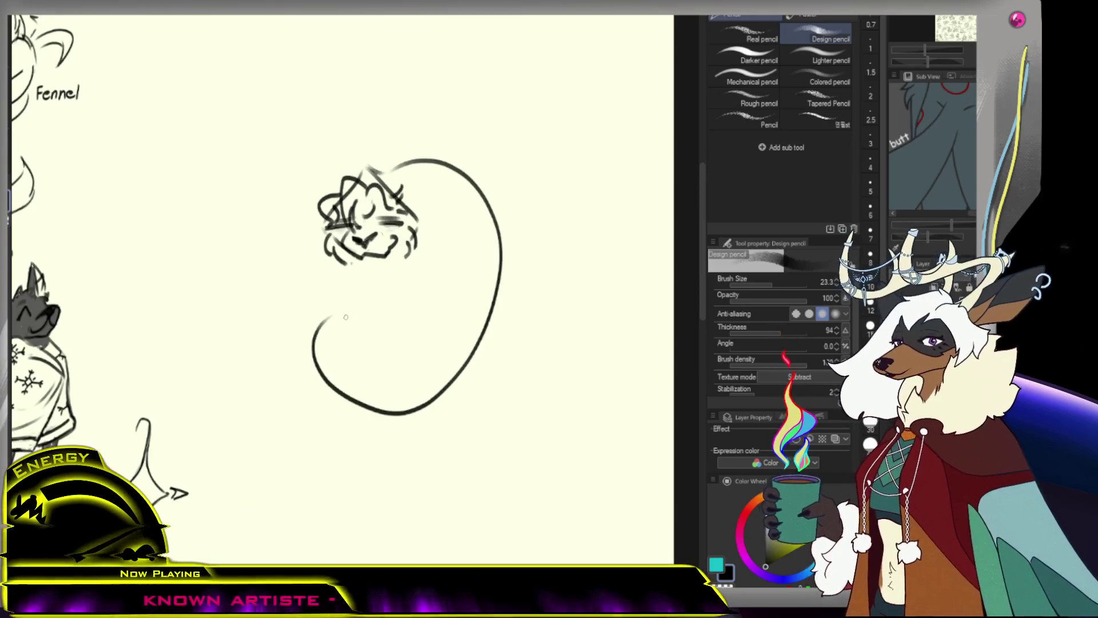
key(ctrl+z)
drag(396, 172, 443, 200)
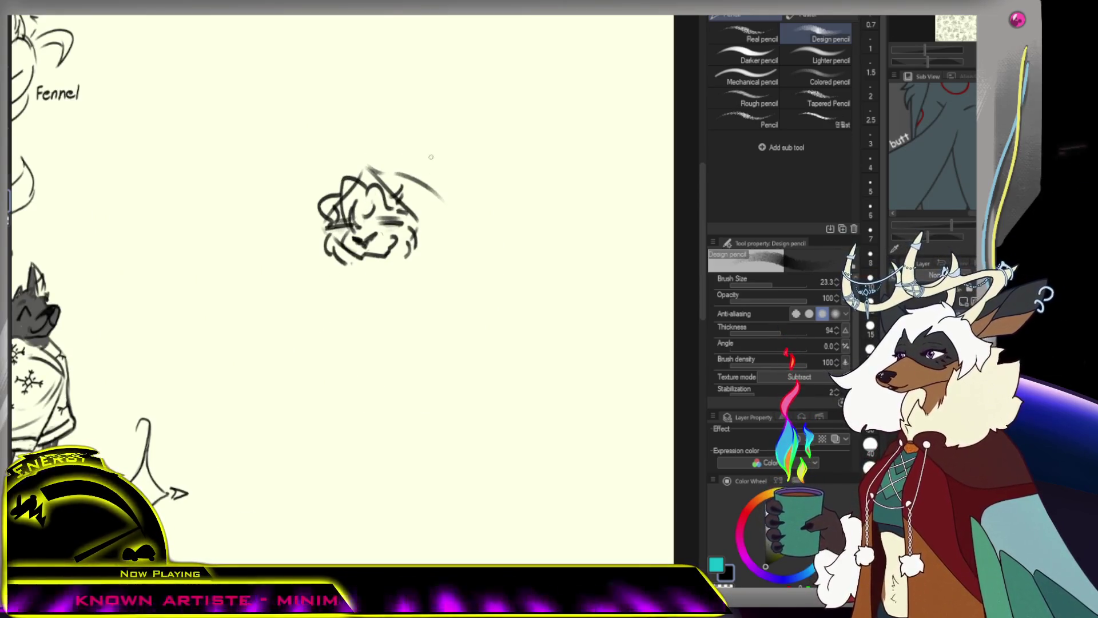
Draw strokes down the new head's side and start the body lines beneath it.
drag(430, 155, 422, 266)
key(ctrl+z)
drag(416, 199, 394, 273)
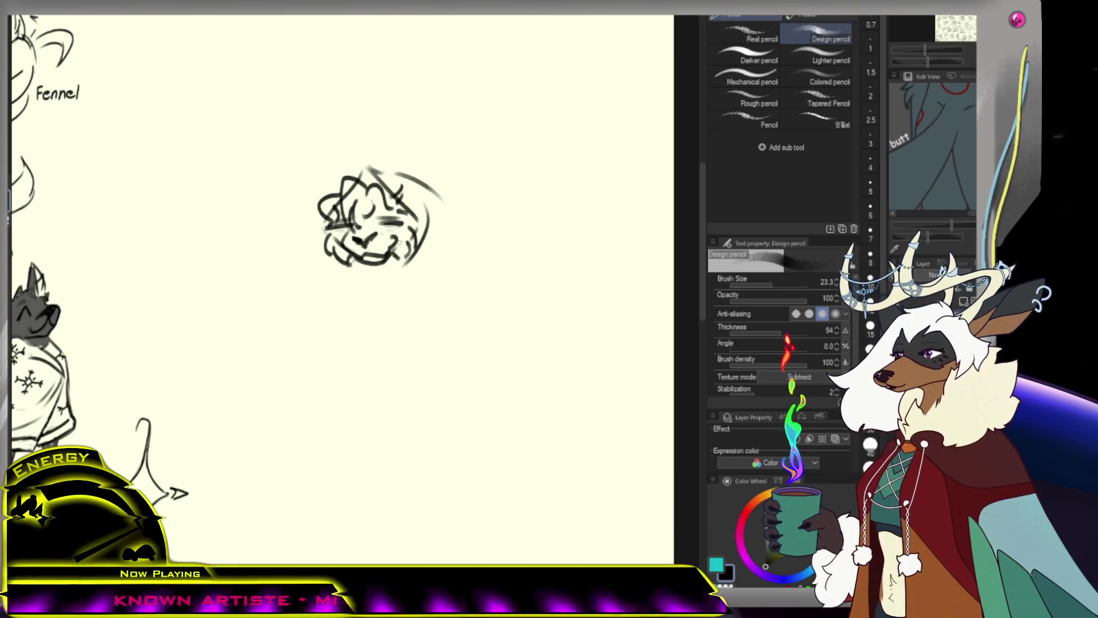
mouse_move(360, 290)
mouse_down()
mouse_move(394, 286)
mouse_move(358, 305)
mouse_up()
drag(367, 263, 371, 303)
key(ctrl+z)
key(ctrl+z)
Sketch small limb strokes at the lower right and bottom, checking the figure at different zooms.
mouse_move(405, 258)
mouse_down()
mouse_move(373, 304)
mouse_move(426, 287)
mouse_move(421, 265)
mouse_up()
key(ctrl+z)
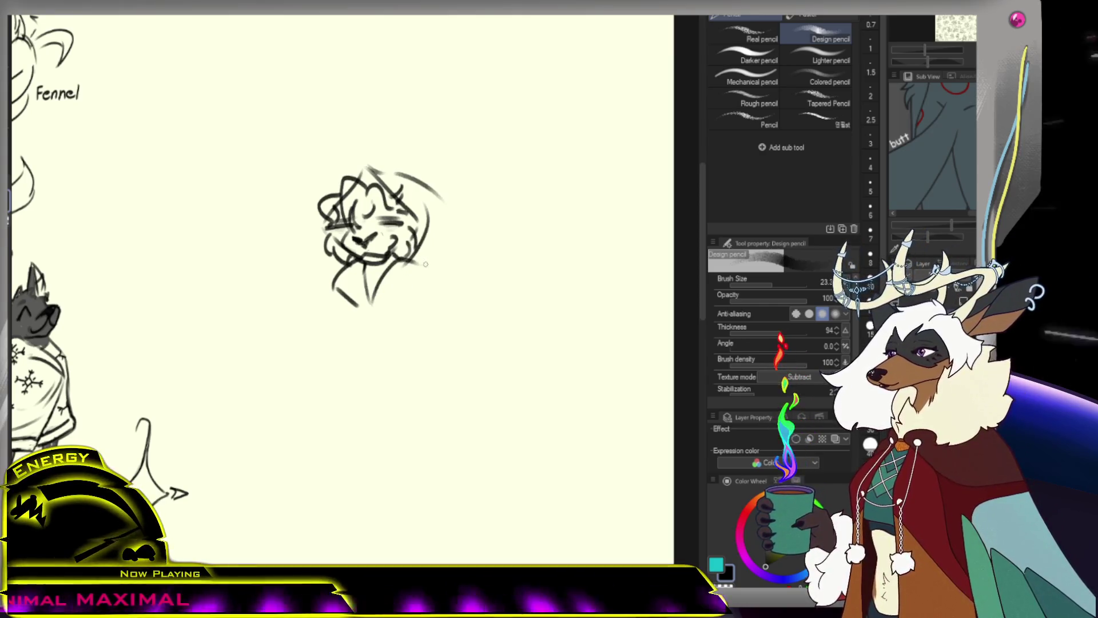
drag(398, 272, 410, 273)
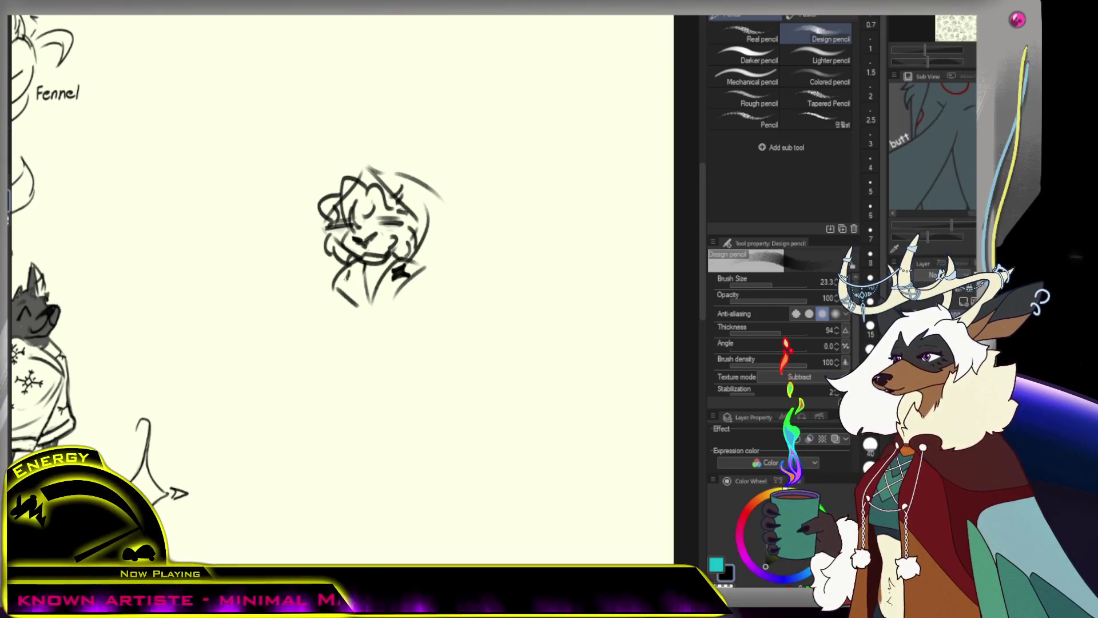
drag(345, 271, 354, 284)
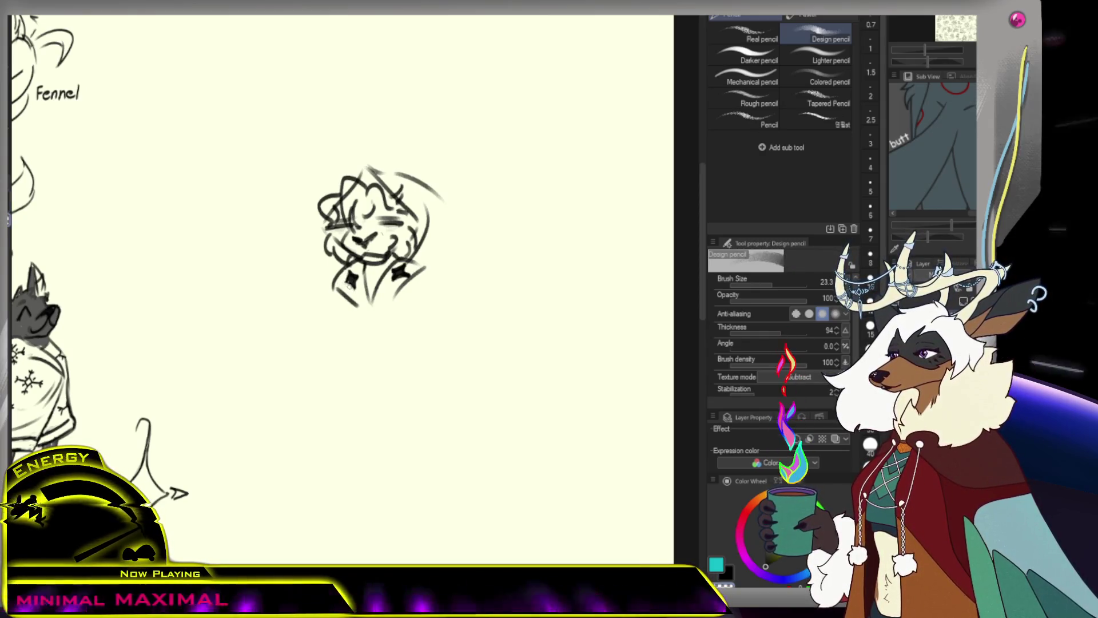
mouse_move(403, 287)
mouse_down()
mouse_move(360, 286)
mouse_move(403, 286)
mouse_up()
click(402, 286)
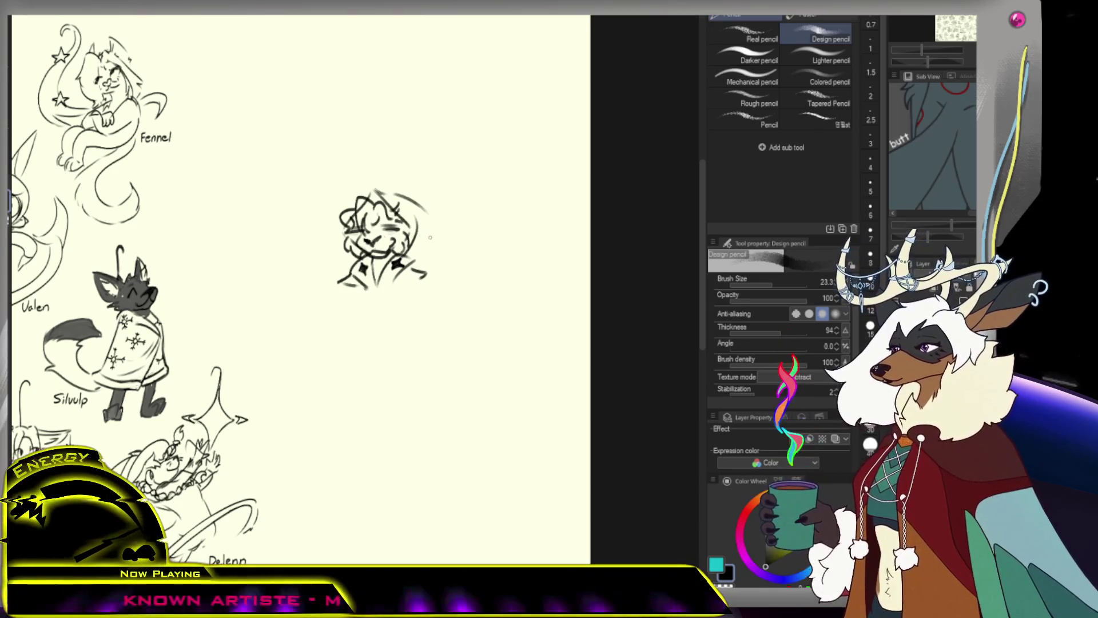
scroll(430, 237, down, 3)
scroll(430, 237, up, 2)
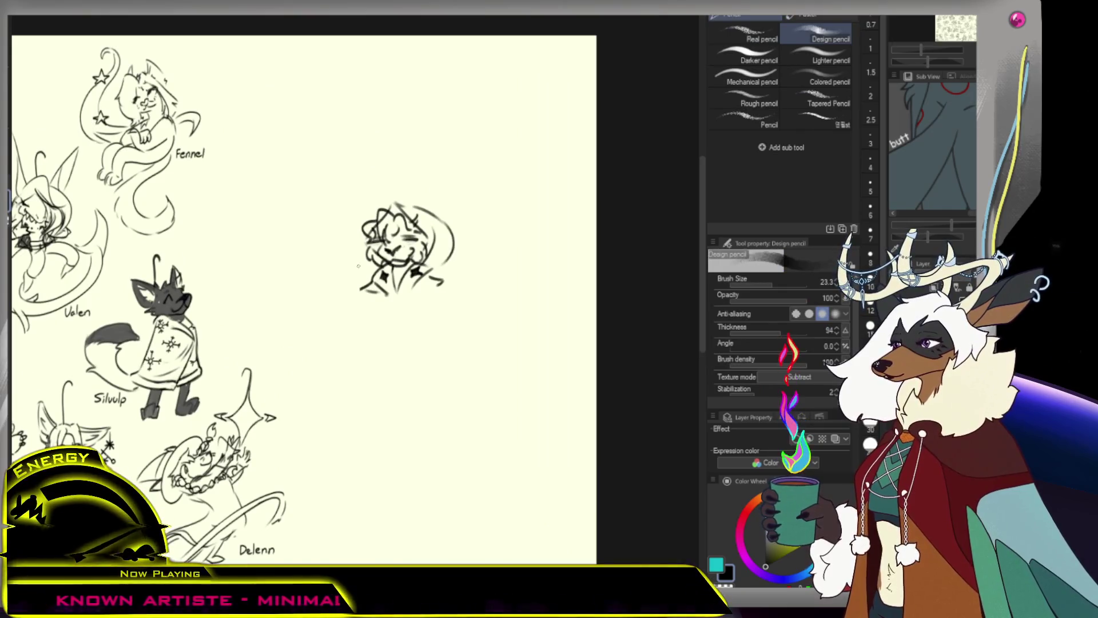
Draw the long tail sweeping left and zoom around to review the new figure among the others.
key(ctrl+z)
drag(298, 256, 369, 260)
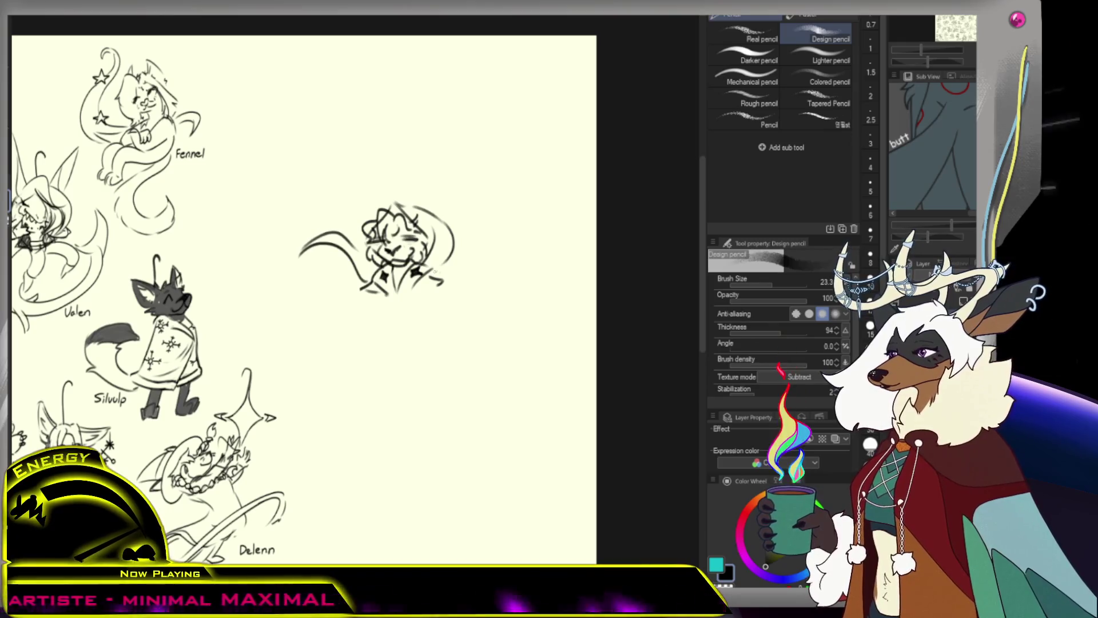
scroll(439, 228, down, 3)
scroll(439, 228, up, 2)
scroll(440, 229, up, 1)
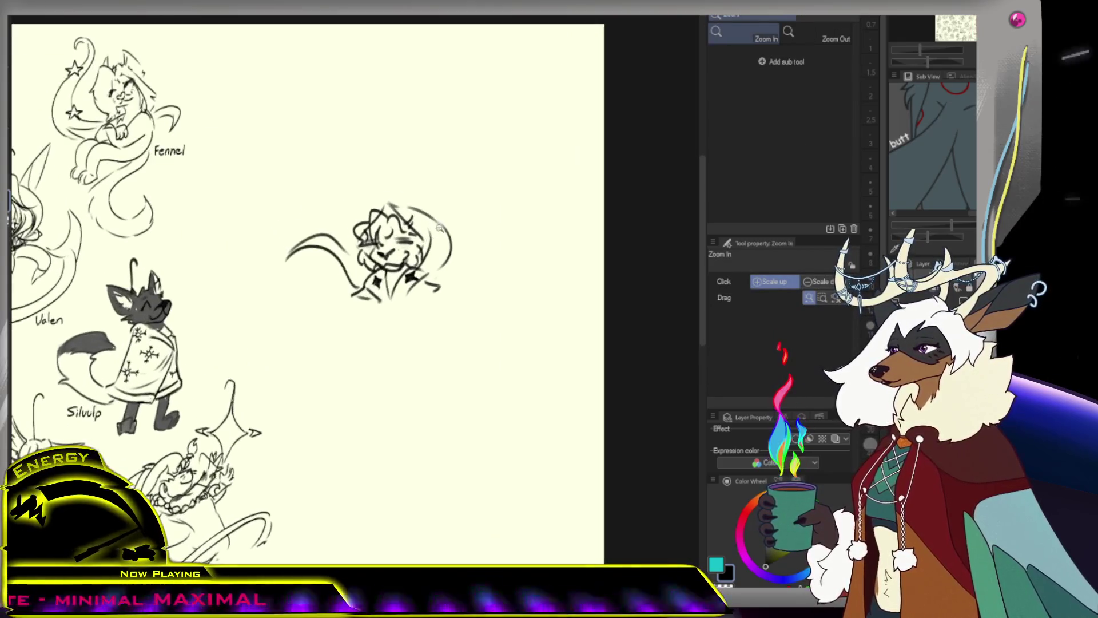
click(439, 228)
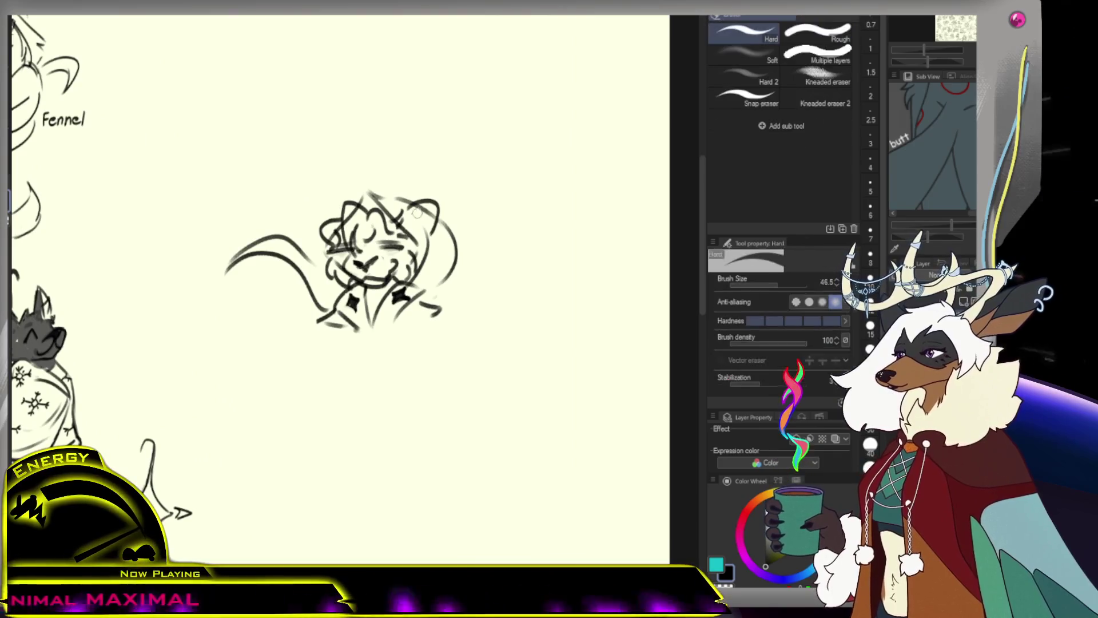
key(p)
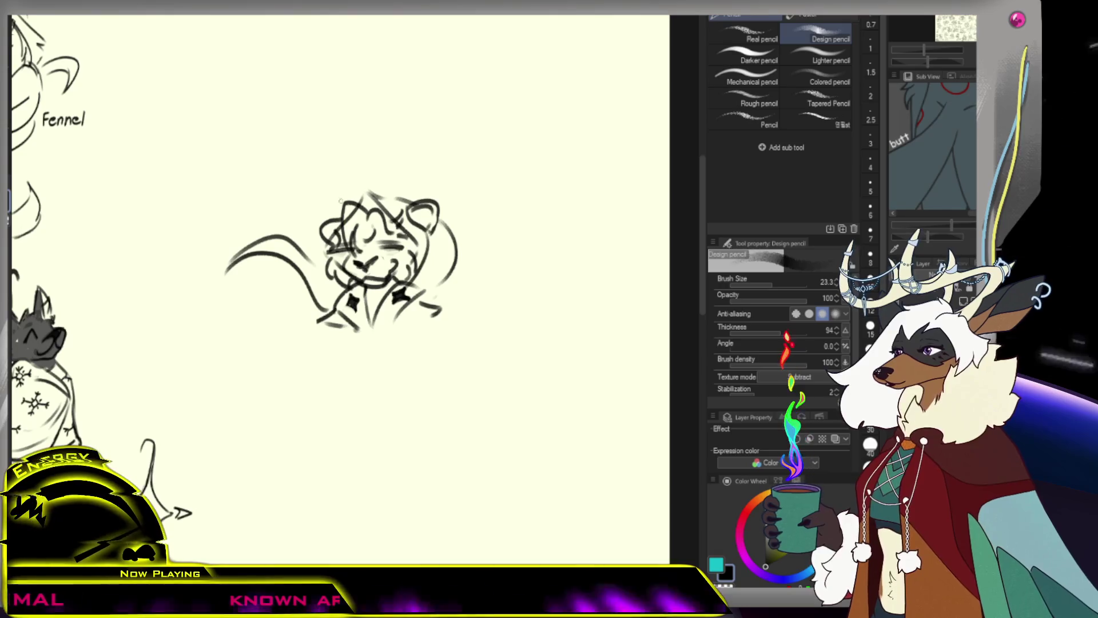
alt+click(404, 220)
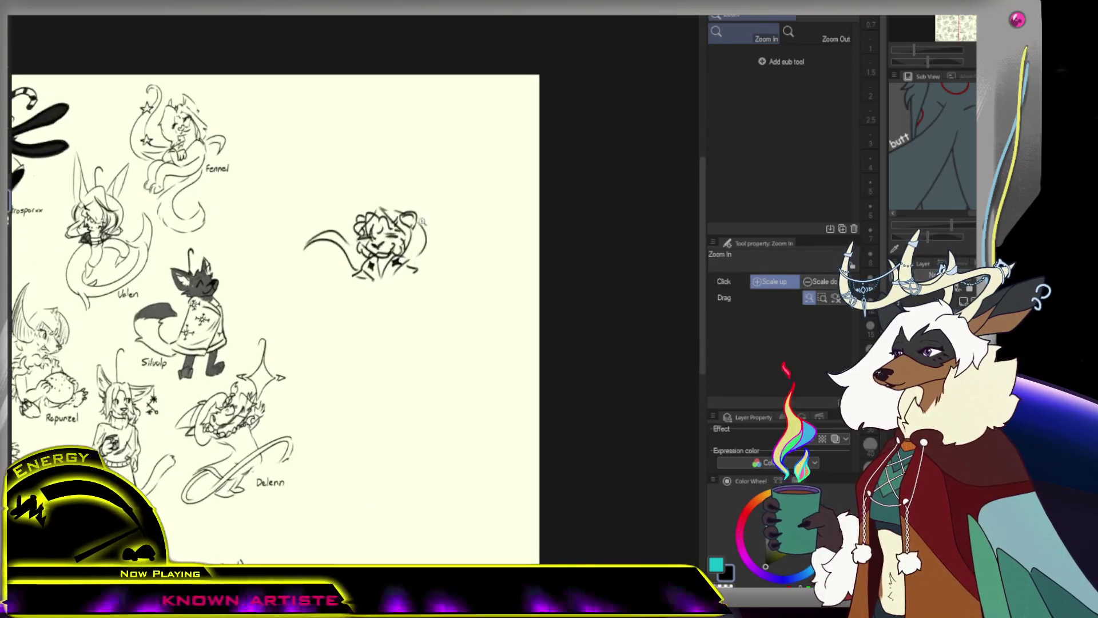
key(ctrl+alt+space)
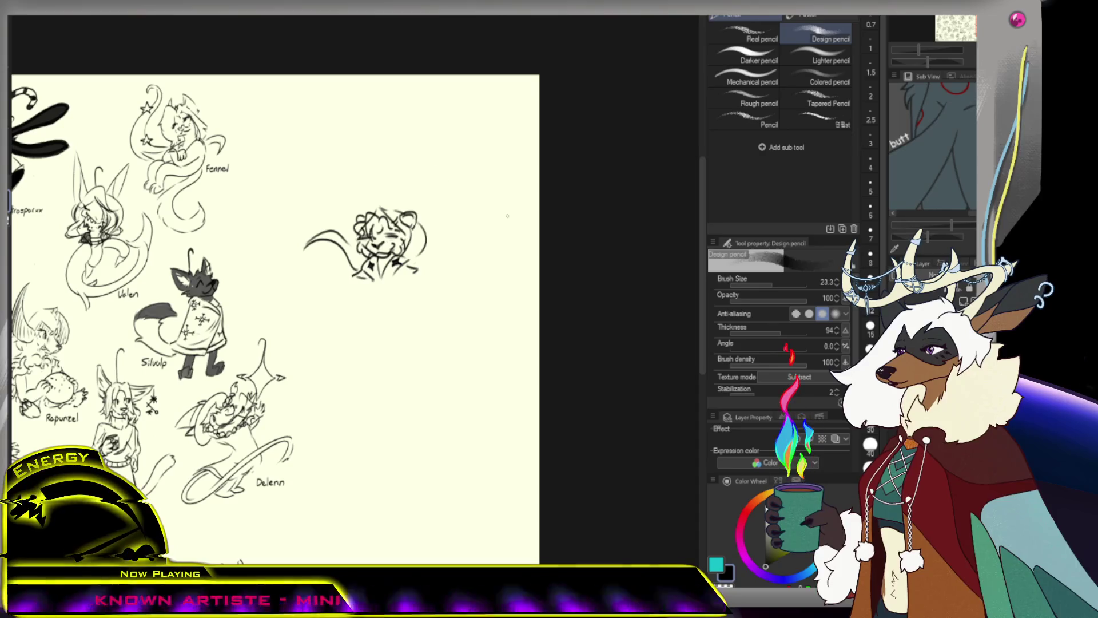
ctrl+click(432, 264)
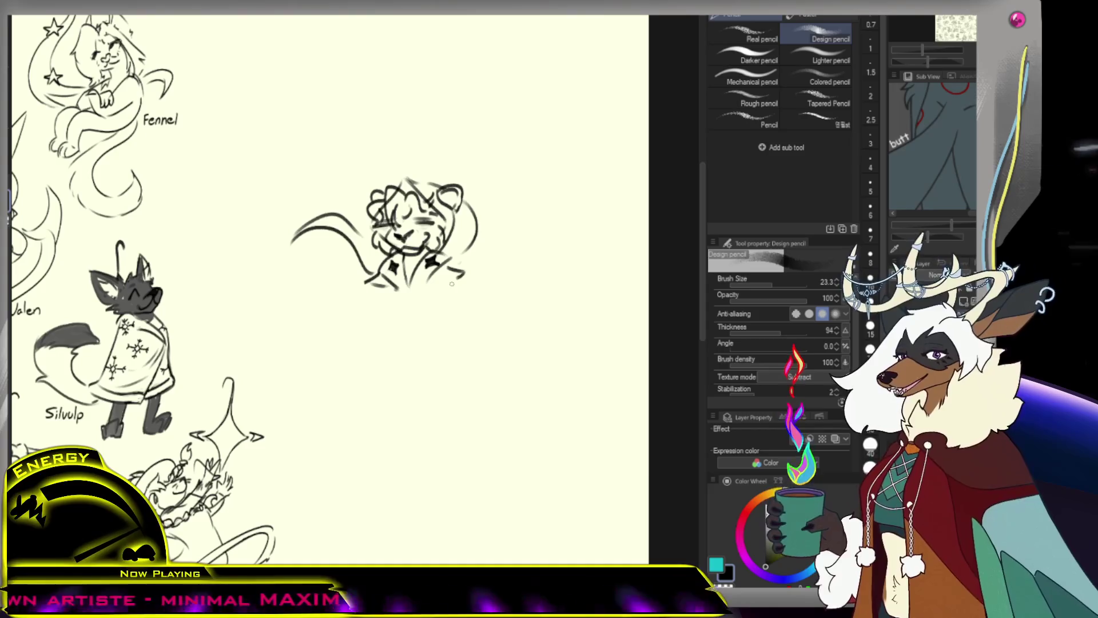
Sketch two standing legs beneath the sleepy figure's head, darkening the left one.
drag(430, 302, 438, 353)
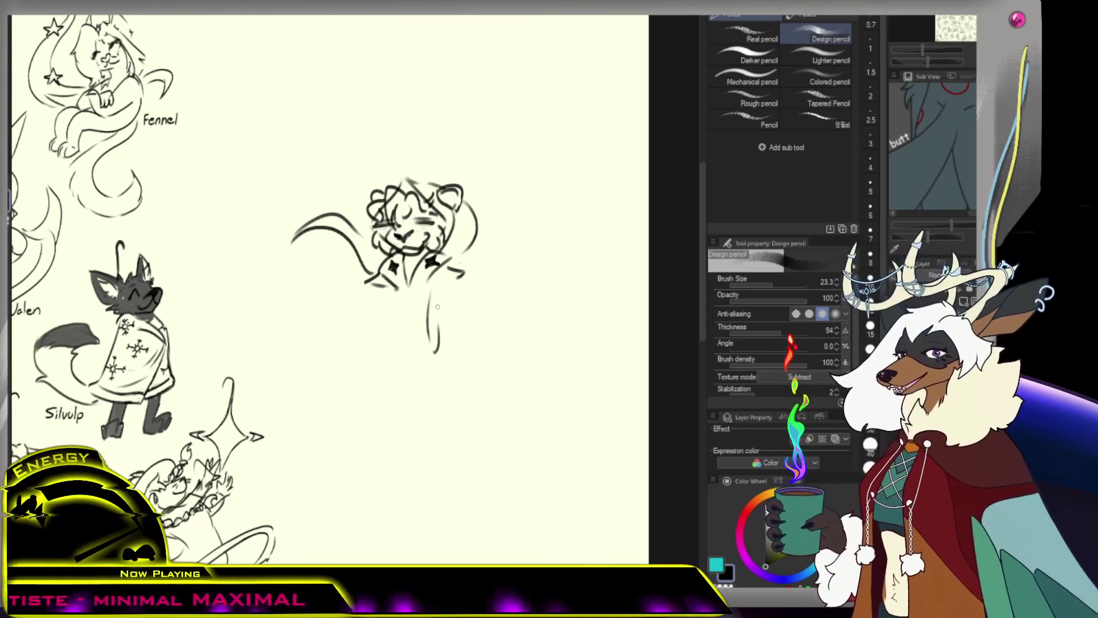
drag(441, 288, 437, 344)
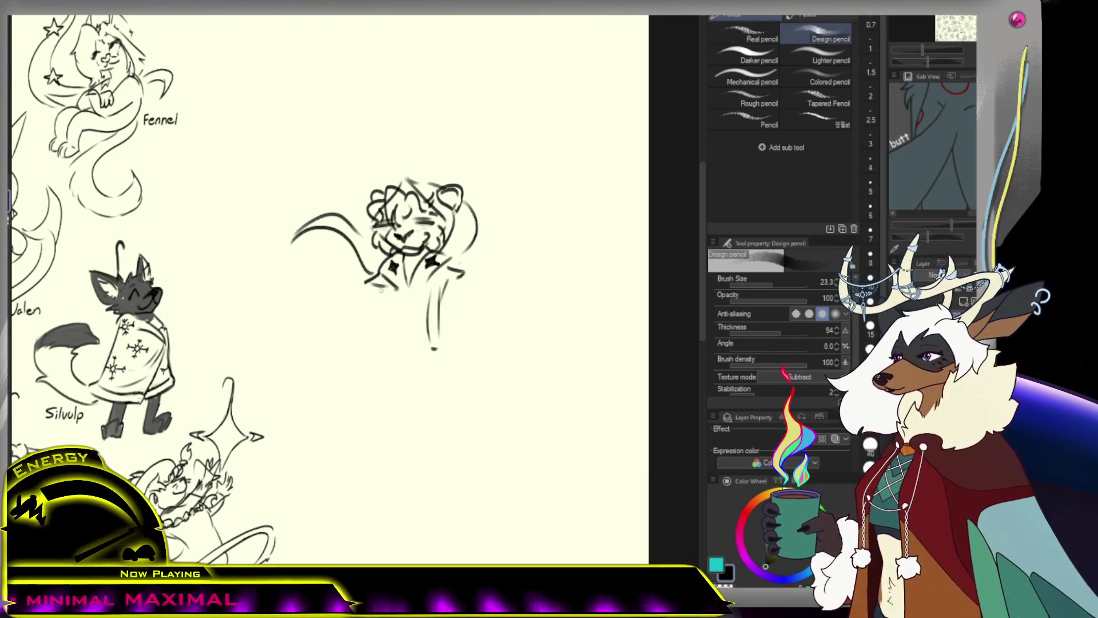
drag(387, 287, 398, 349)
drag(398, 300, 403, 348)
Add a left arm reaching down, redrawing it once and undoing a bad leg loop.
drag(367, 283, 351, 326)
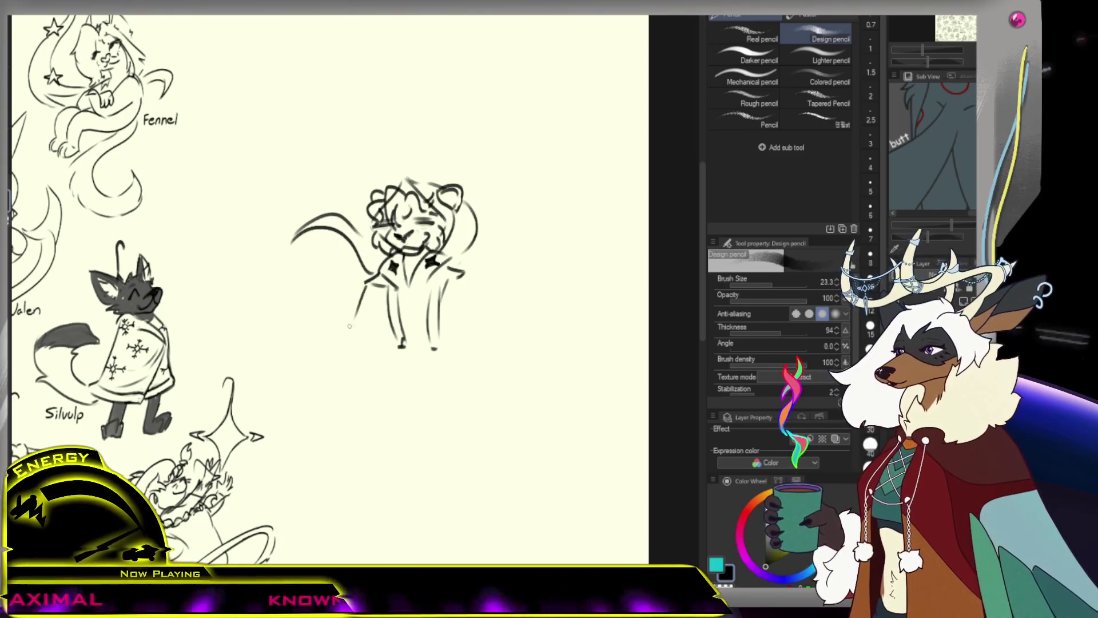
key(ctrl+z)
drag(378, 285, 352, 358)
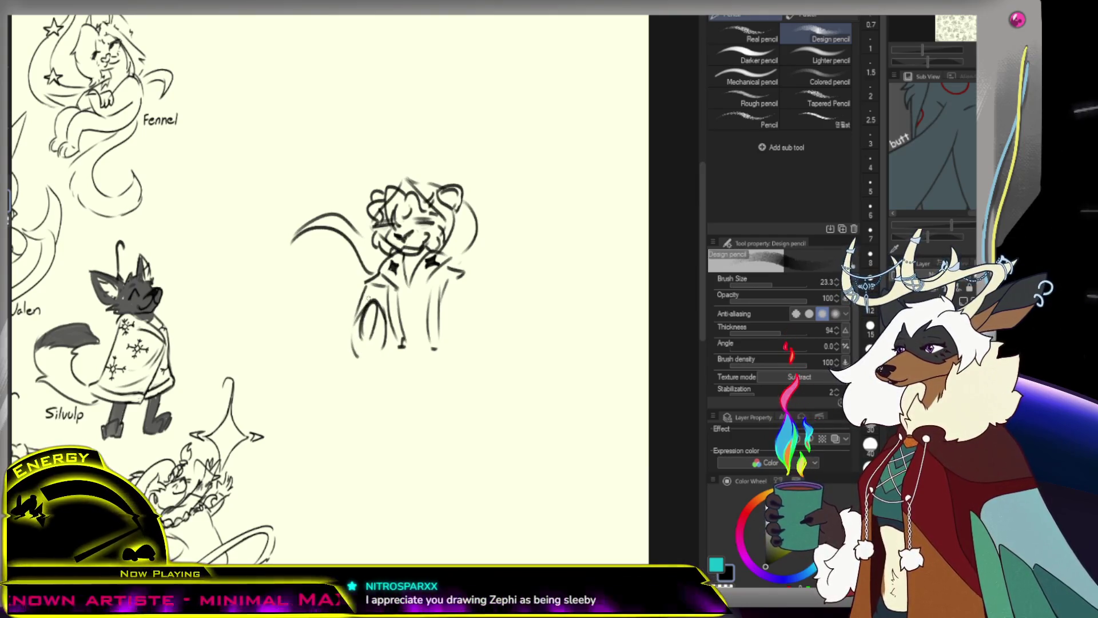
drag(360, 318, 365, 343)
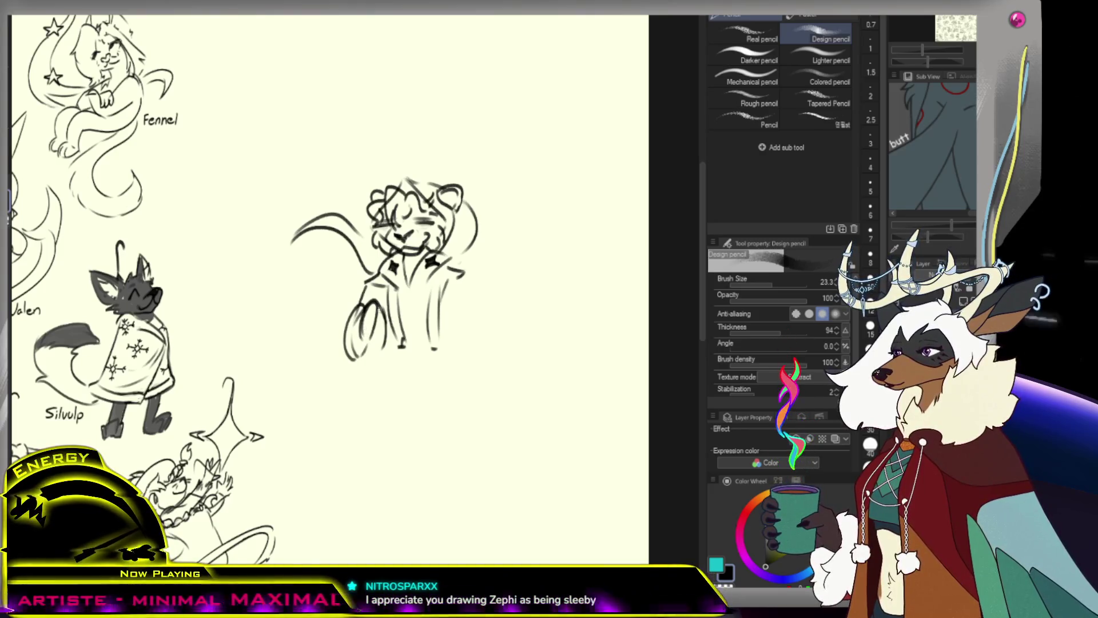
key(ctrl+z)
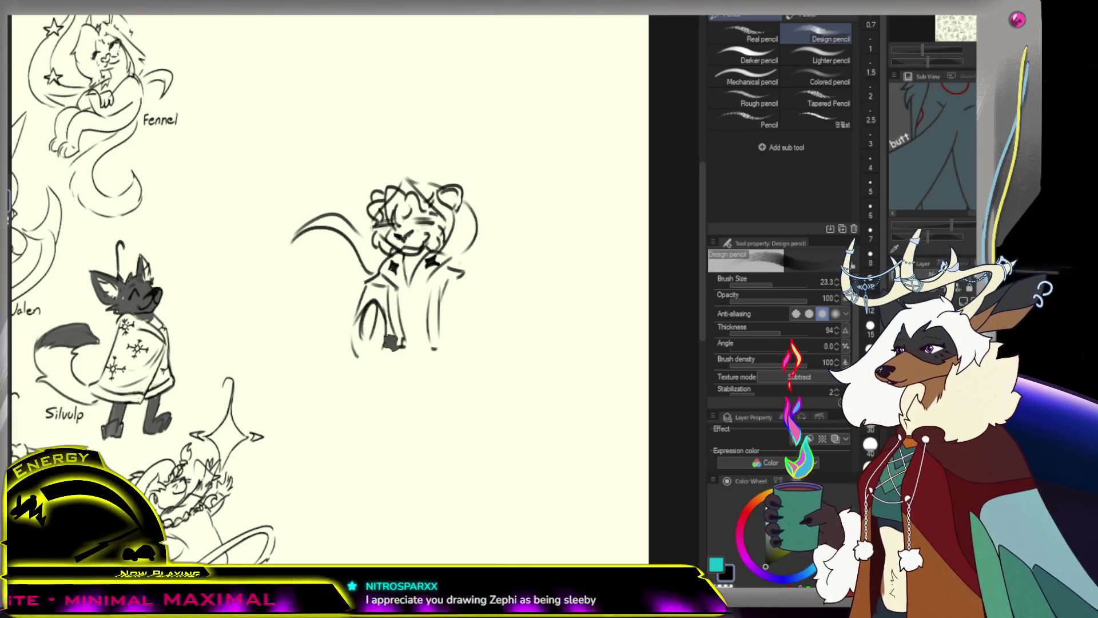
Clean up the leg sketch, alternating eraser and pencil with a short added stroke.
key(e)
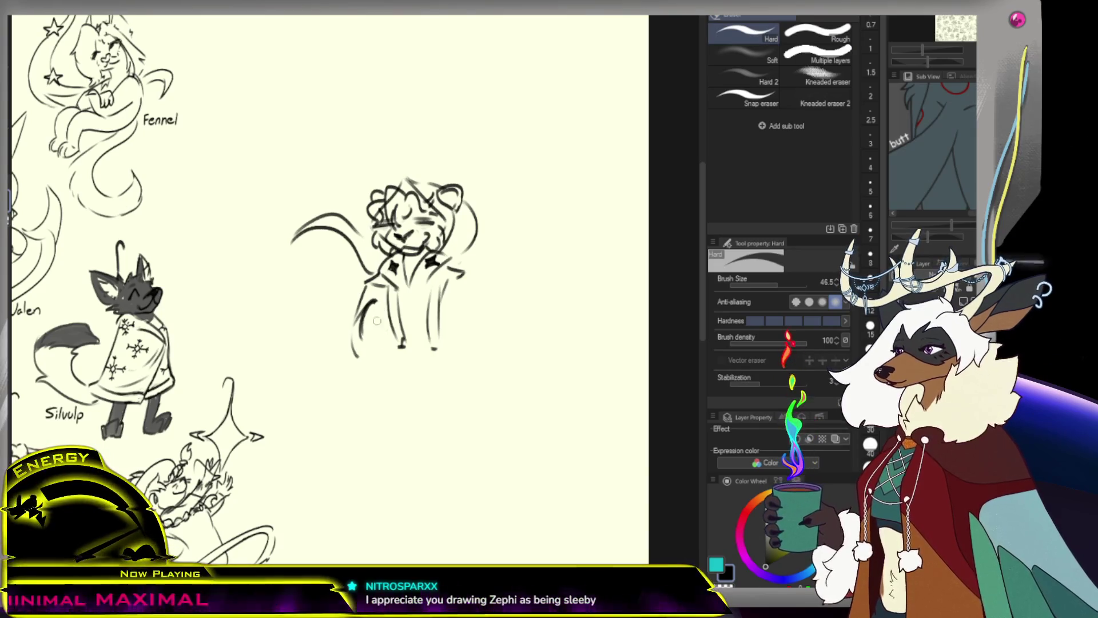
key(p)
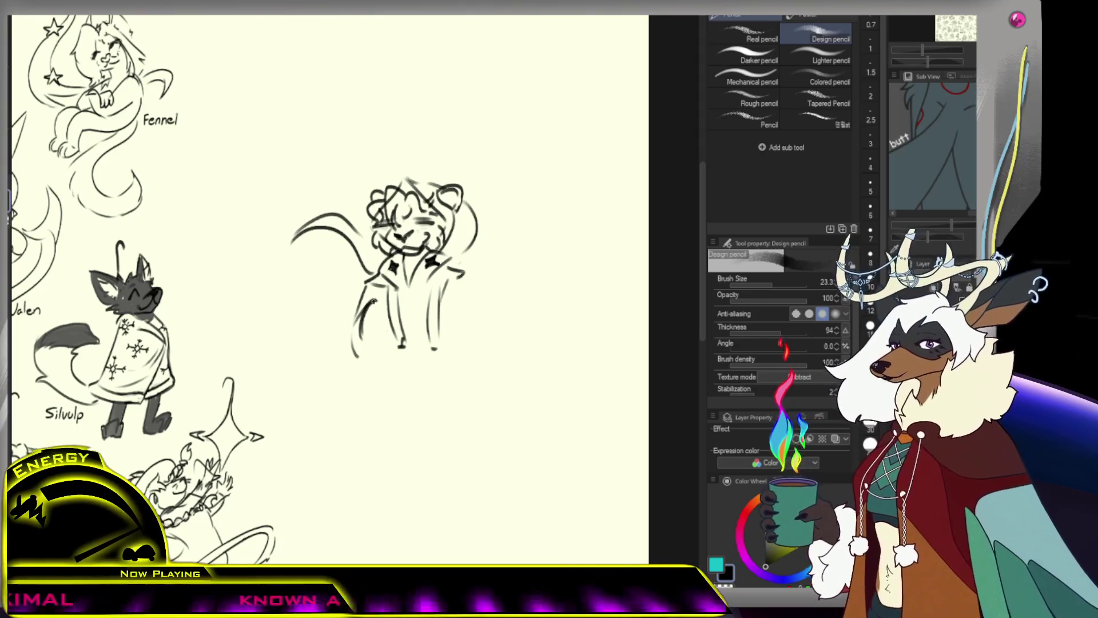
drag(383, 313, 372, 331)
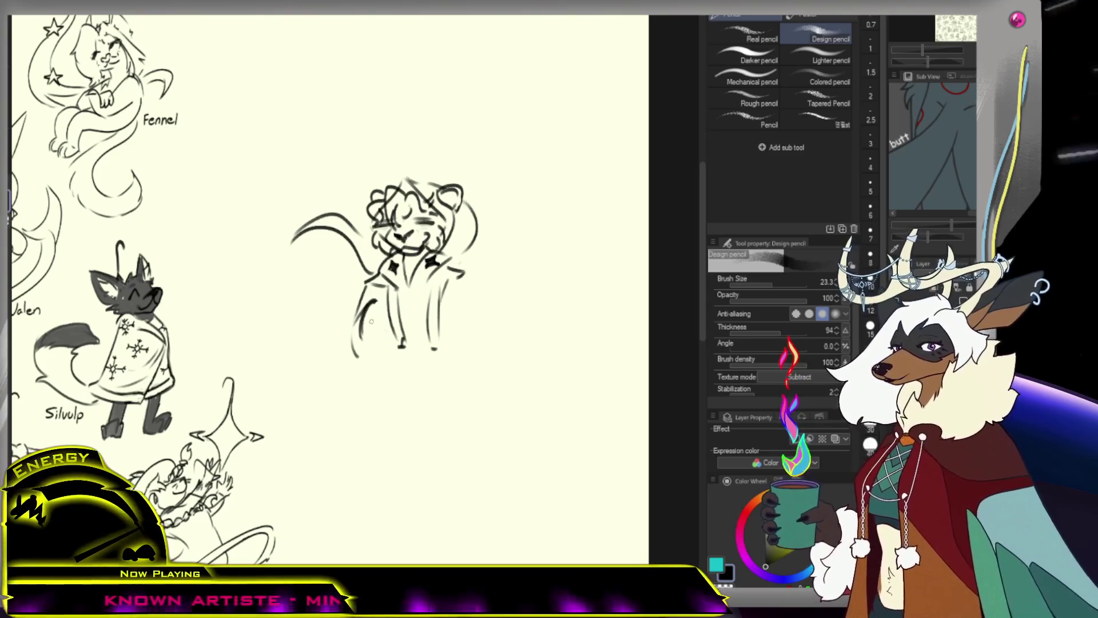
key(e)
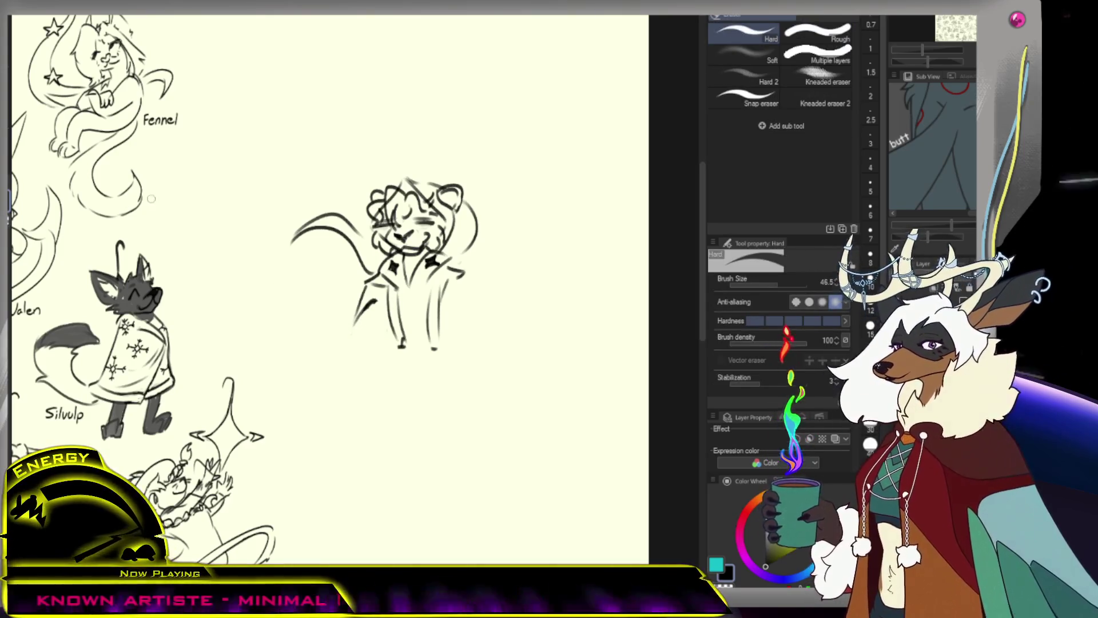
key(p)
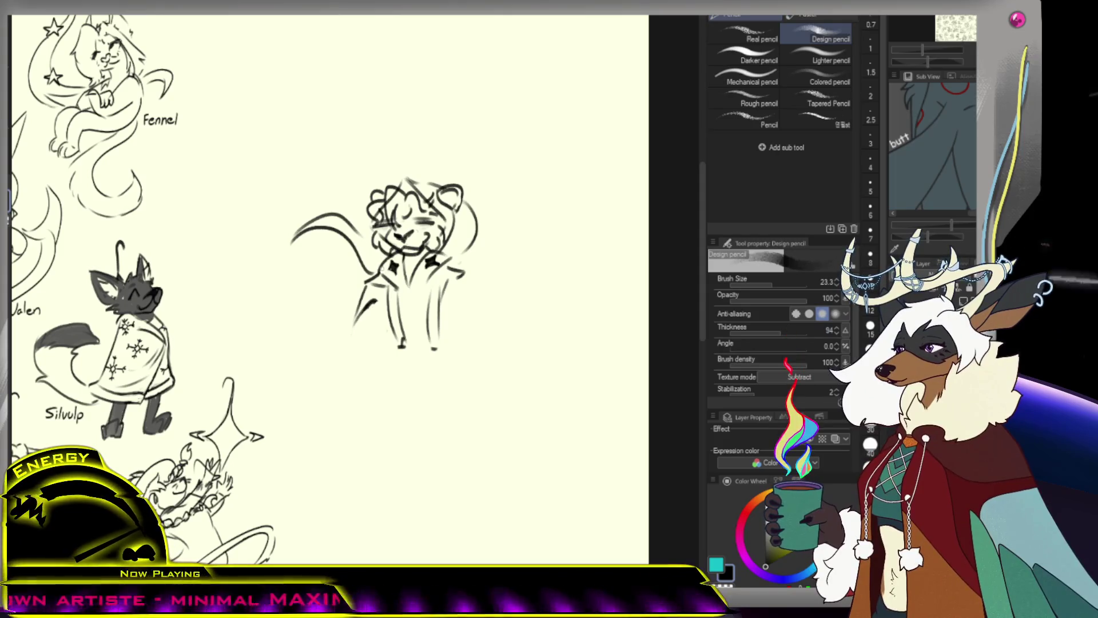
key(e)
key(bracketleft)
key(bracketleft)
key(bracketleft)
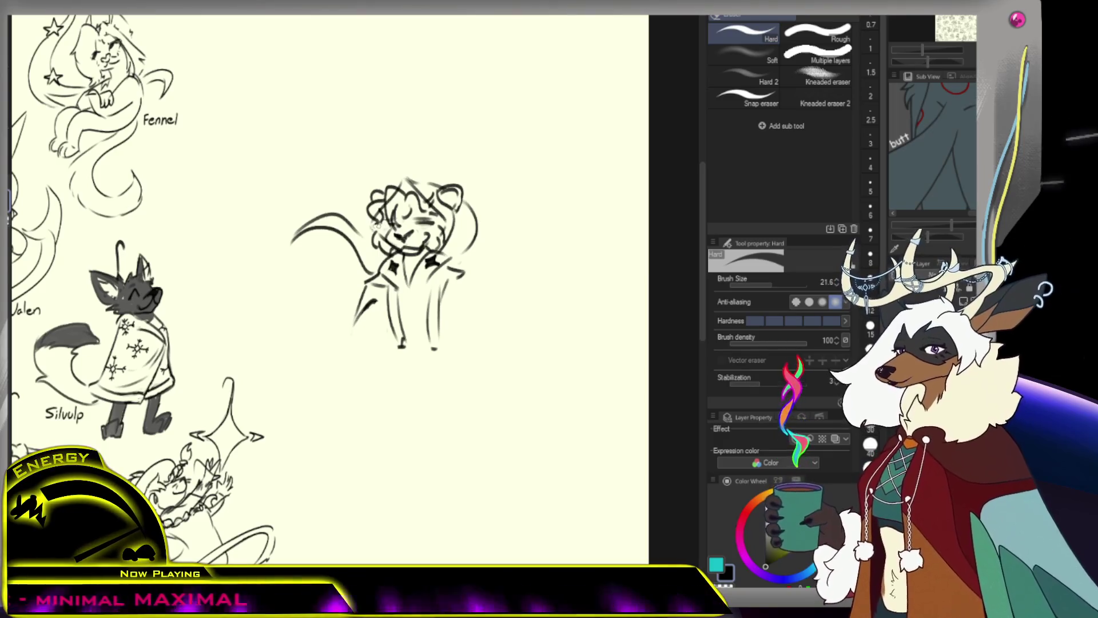
key(p)
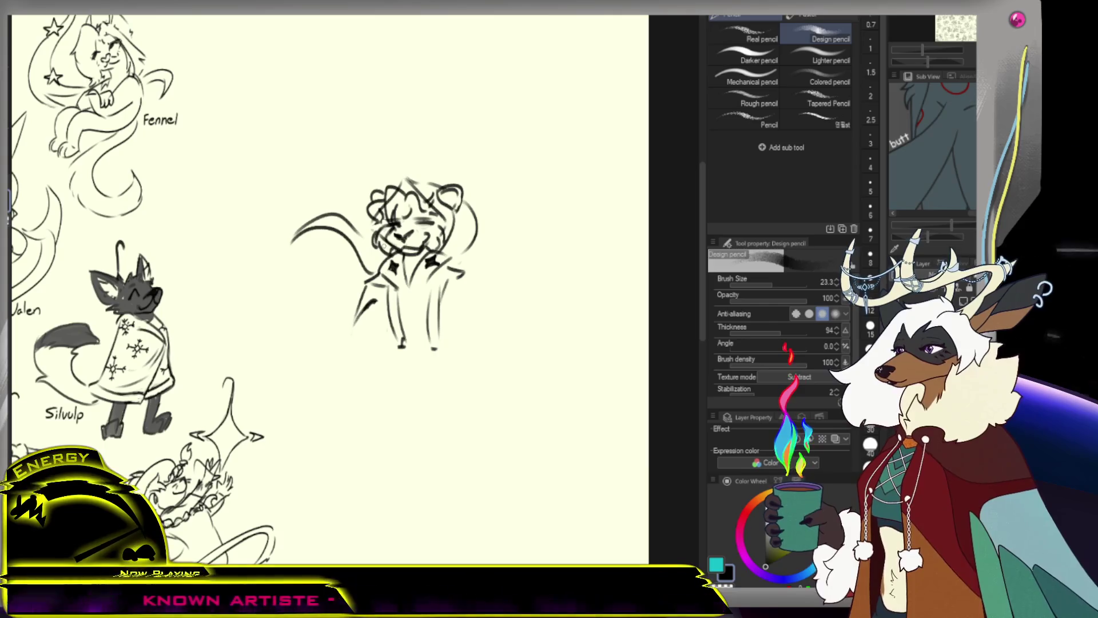
key(e)
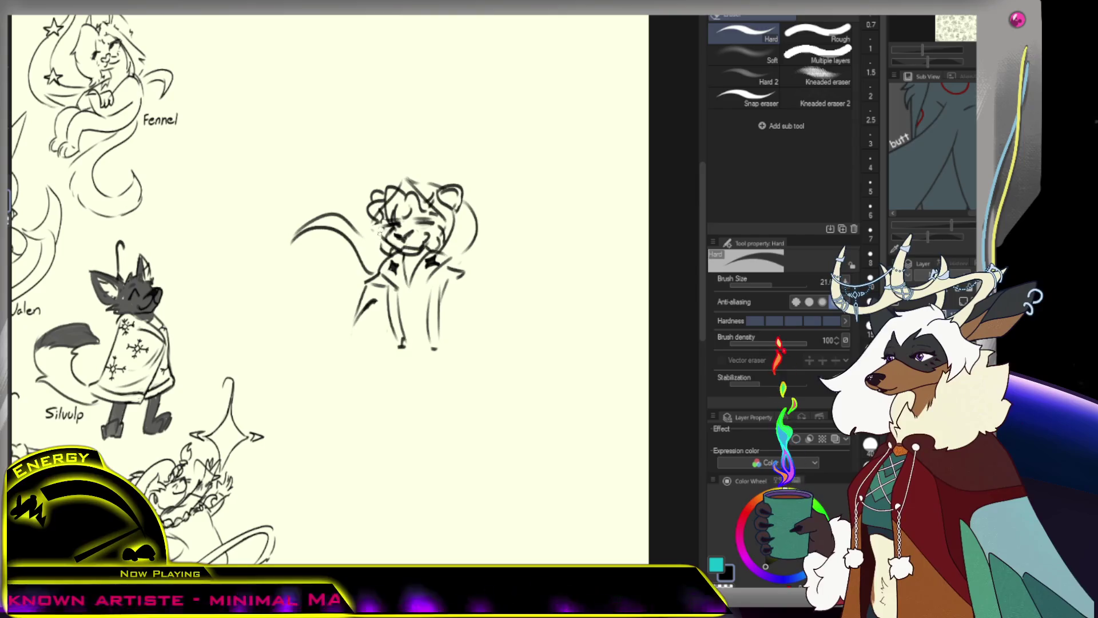
key(p)
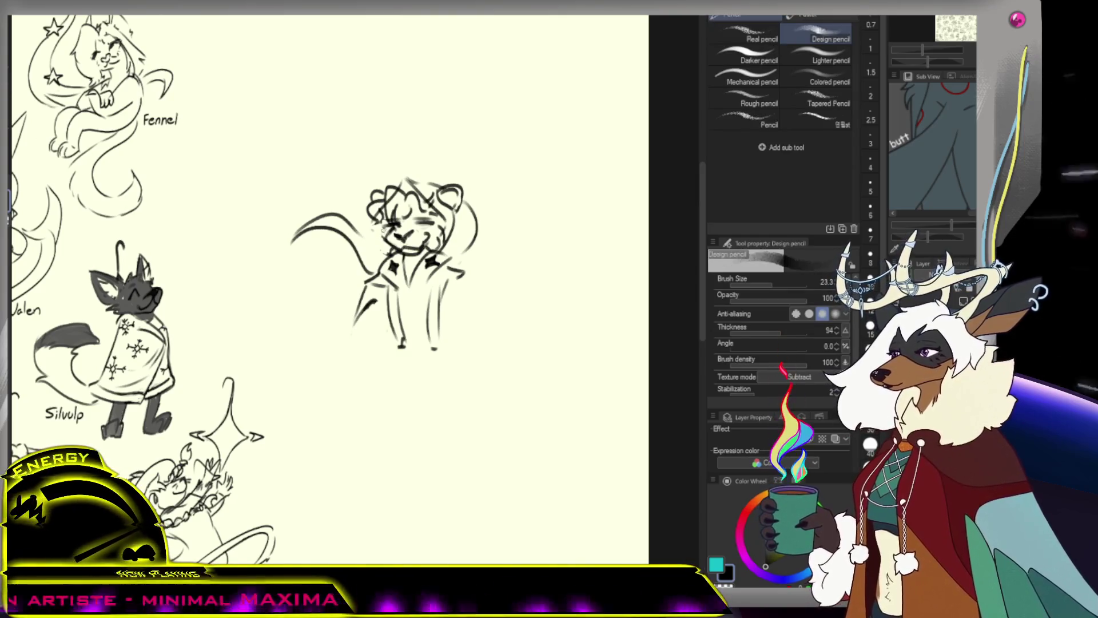
scroll(355, 275, down, 5)
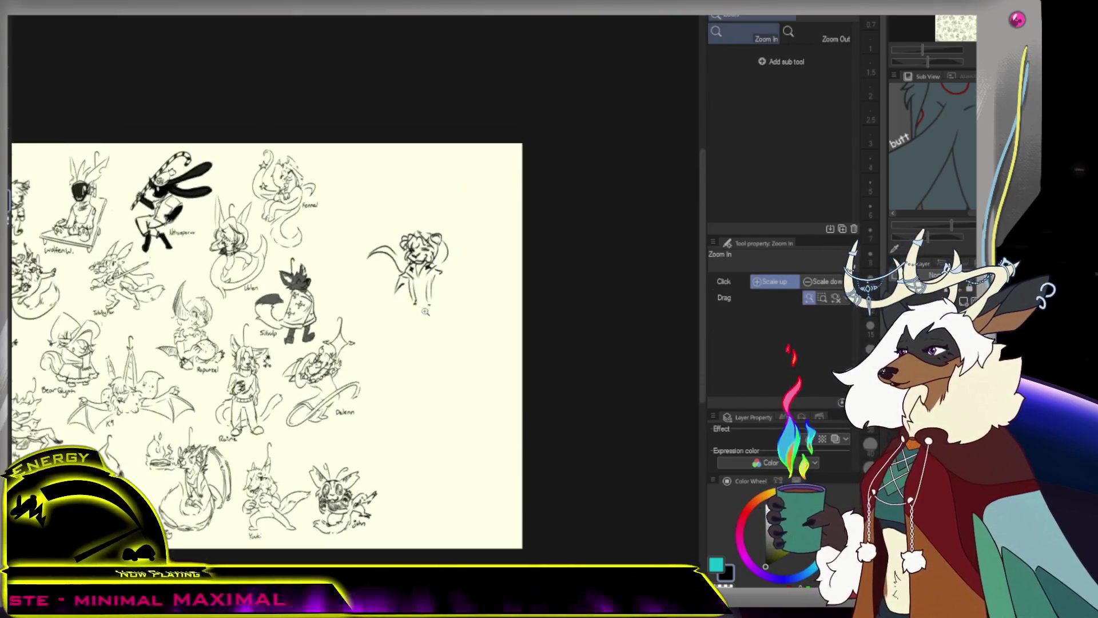
scroll(355, 275, up, 3)
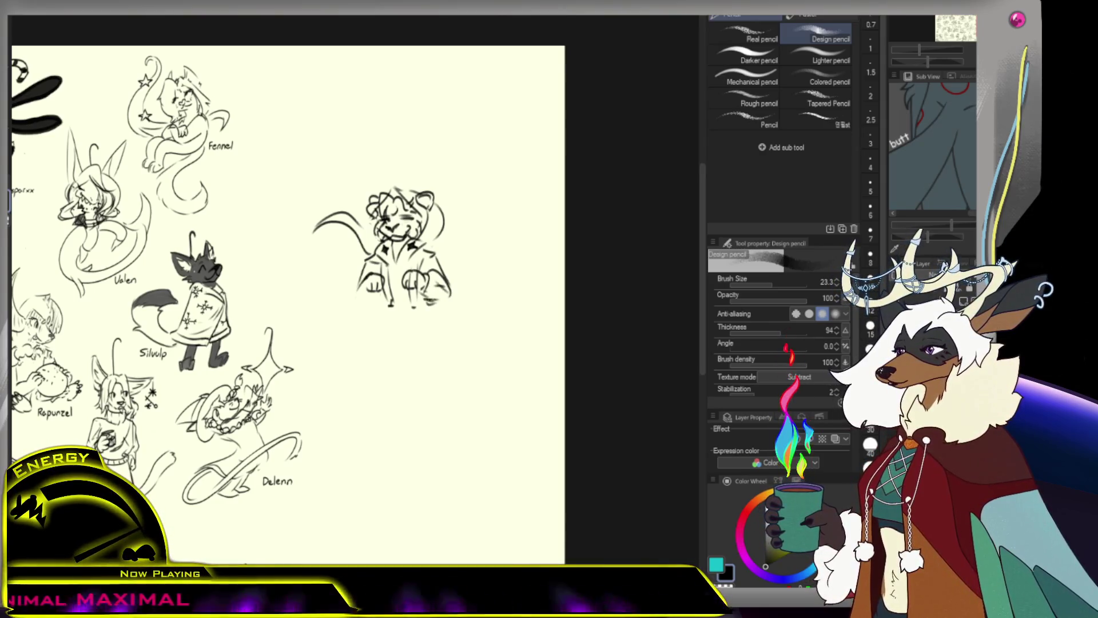
Add a short stroke shaping the paw at the figure's lower right.
drag(430, 290, 449, 302)
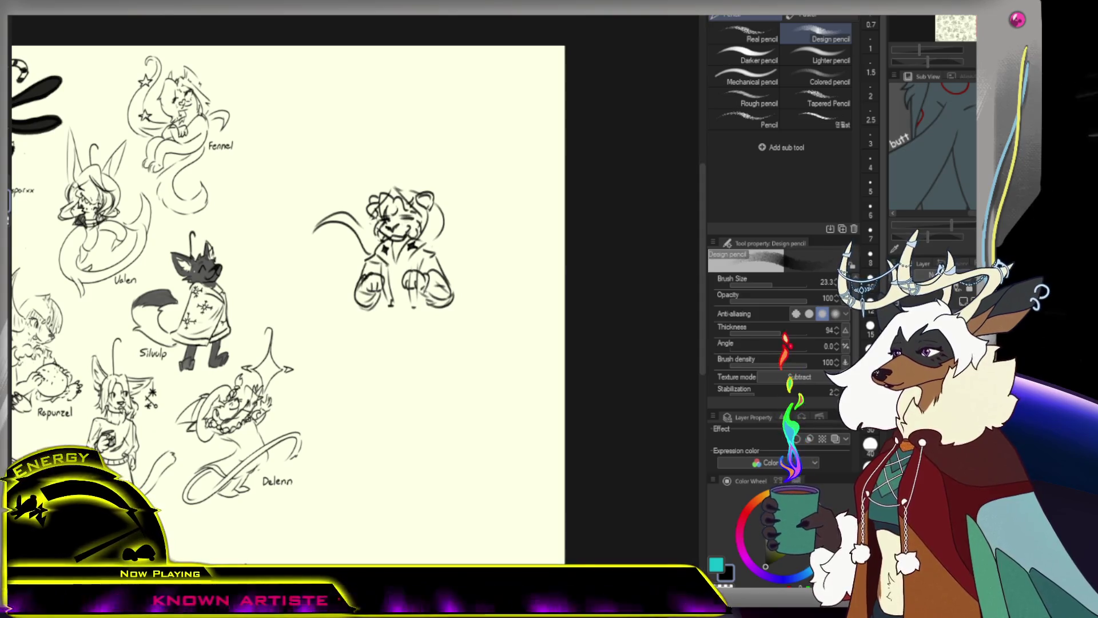
scroll(399, 249, down, 2)
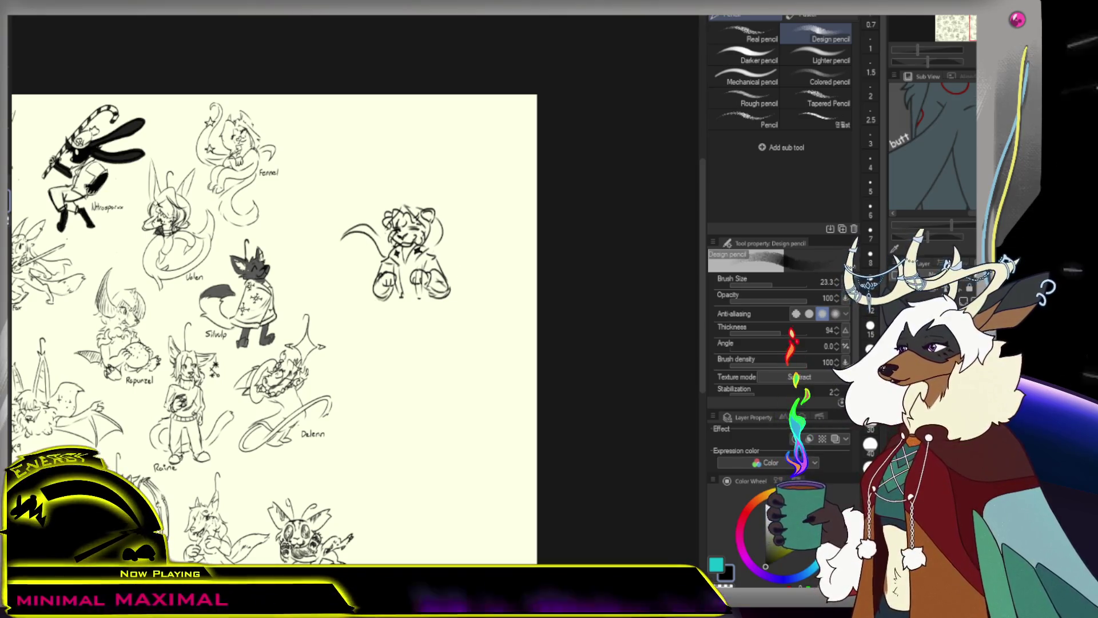
Tidy the right paw with a smaller Rough eraser and draw a line down the figure's right side.
key(e)
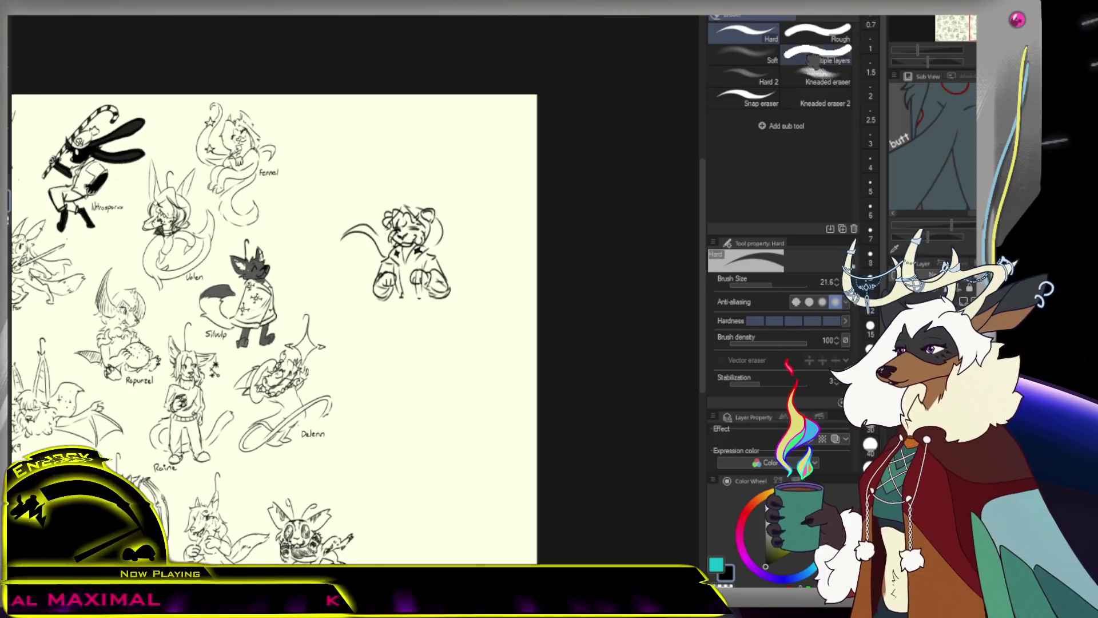
key(e)
key(bracketleft)
key(bracketleft)
key(bracketleft)
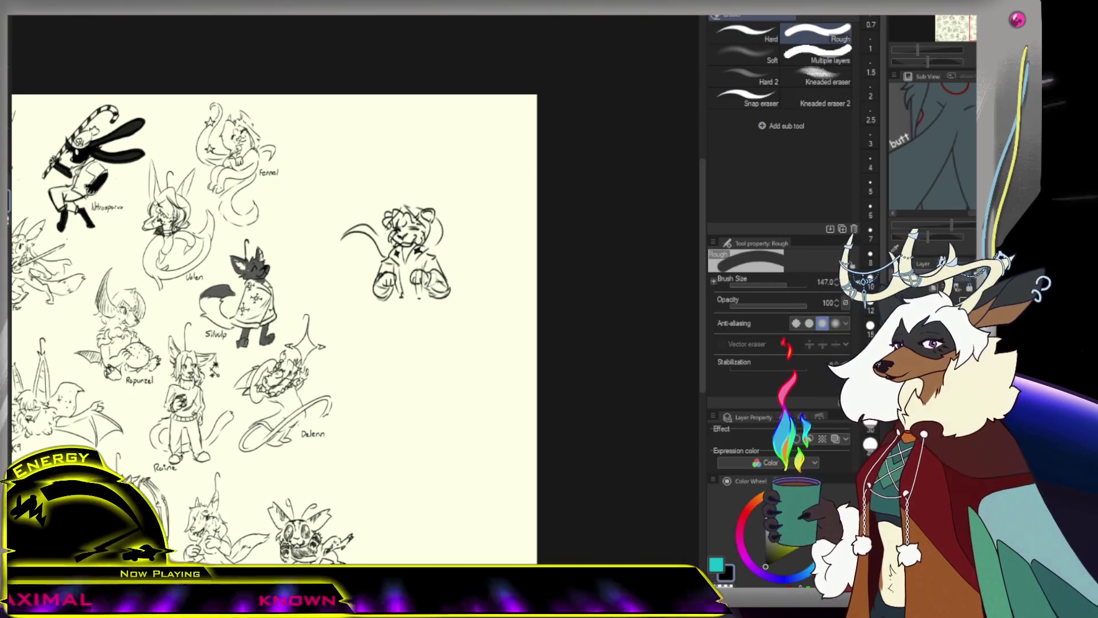
key(p)
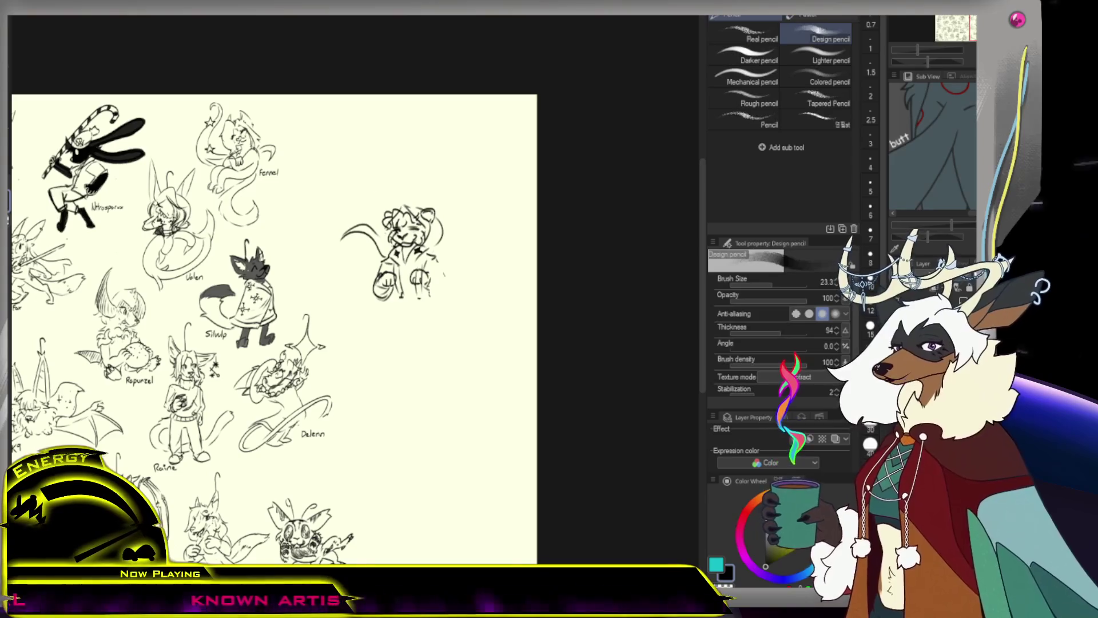
mouse_move(440, 271)
mouse_down()
mouse_move(455, 282)
mouse_move(442, 323)
mouse_up()
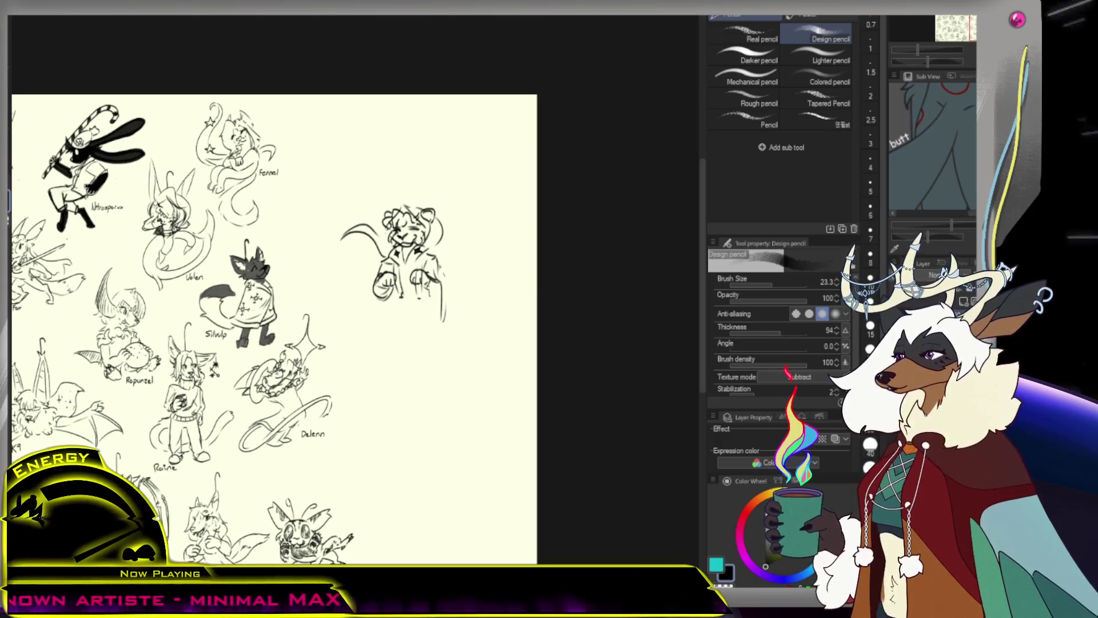